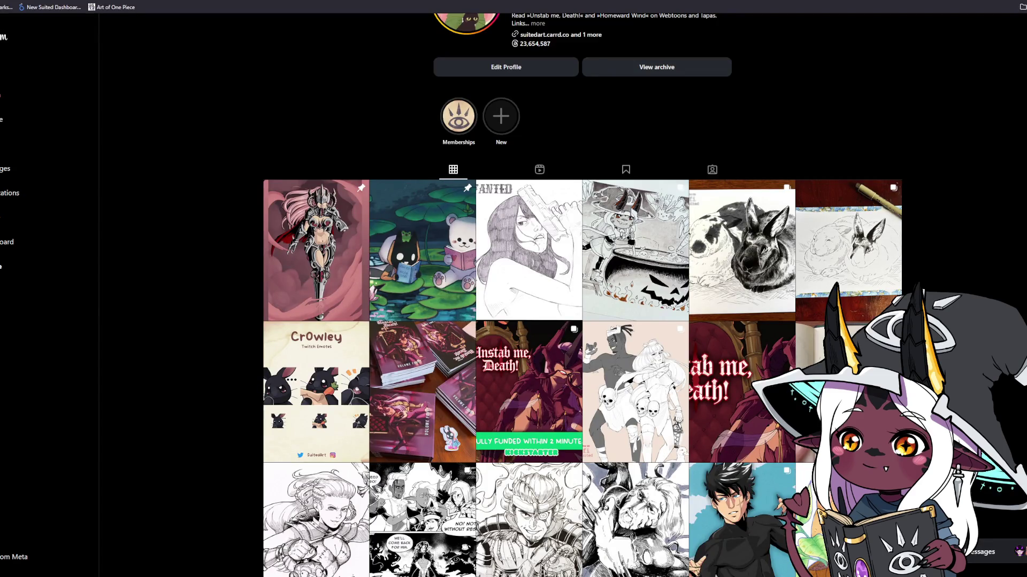
Step: Browse the Hecate post's images, then view Morgan's full-figure image
{"action": "scroll", "coordinate": [972, 250], "scroll_direction": "down", "scroll_amount": 1}
{"action": "scroll", "coordinate": [973, 250], "scroll_direction": "down", "scroll_amount": 3}
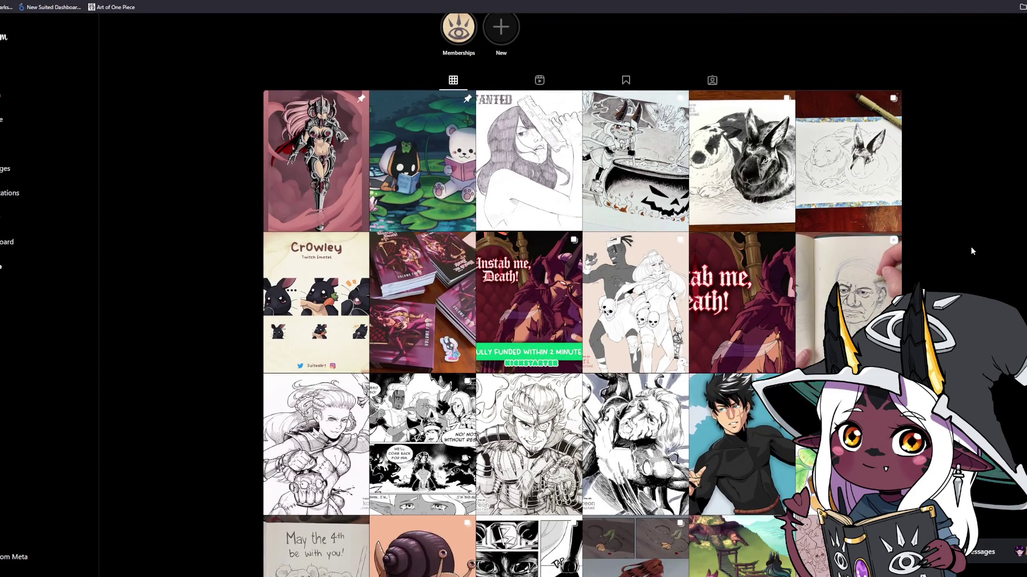
{"action": "left_click", "coordinate": [329, 409]}
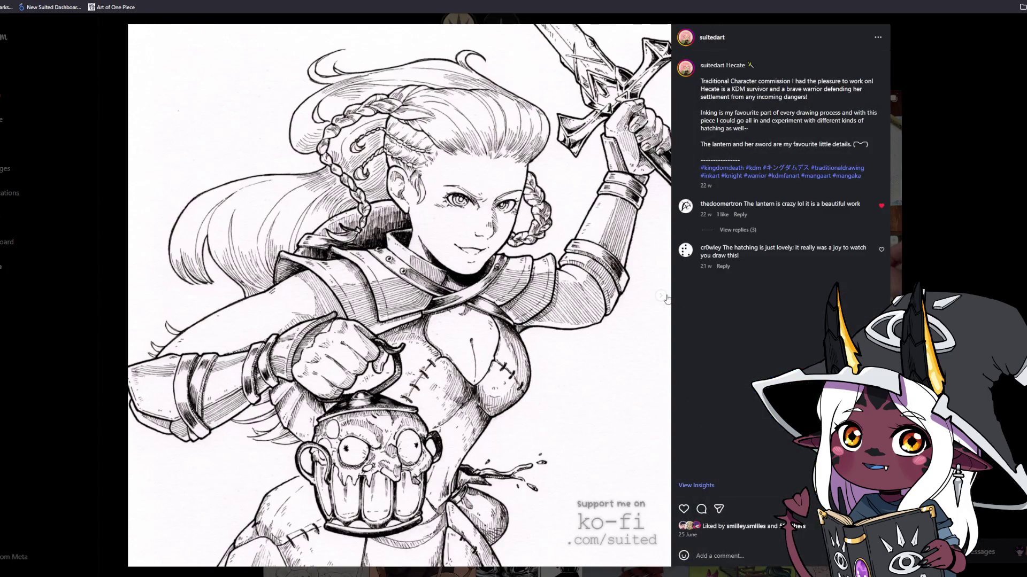
{"action": "key", "text": "Right"}
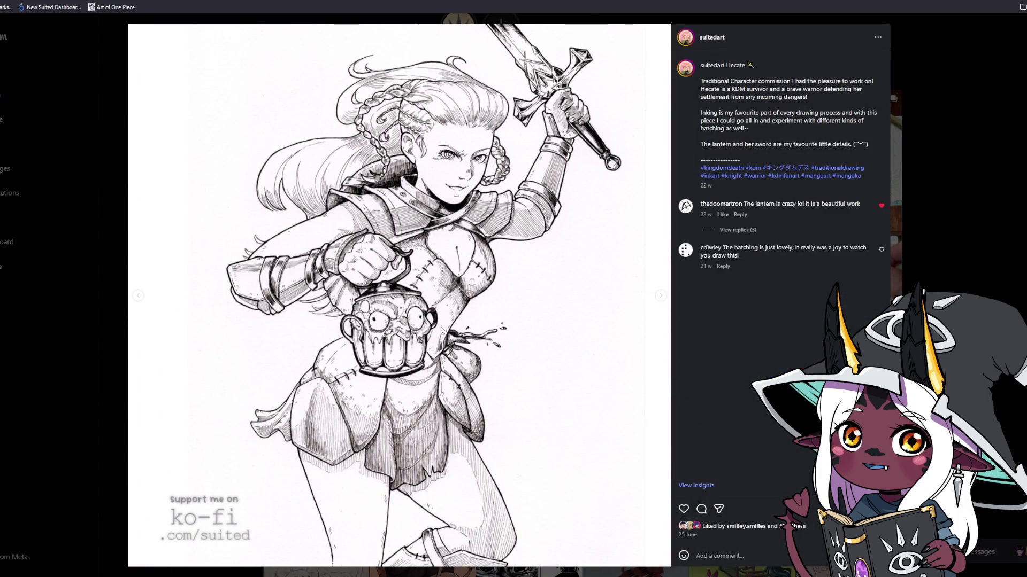
{"action": "left_click", "coordinate": [934, 216]}
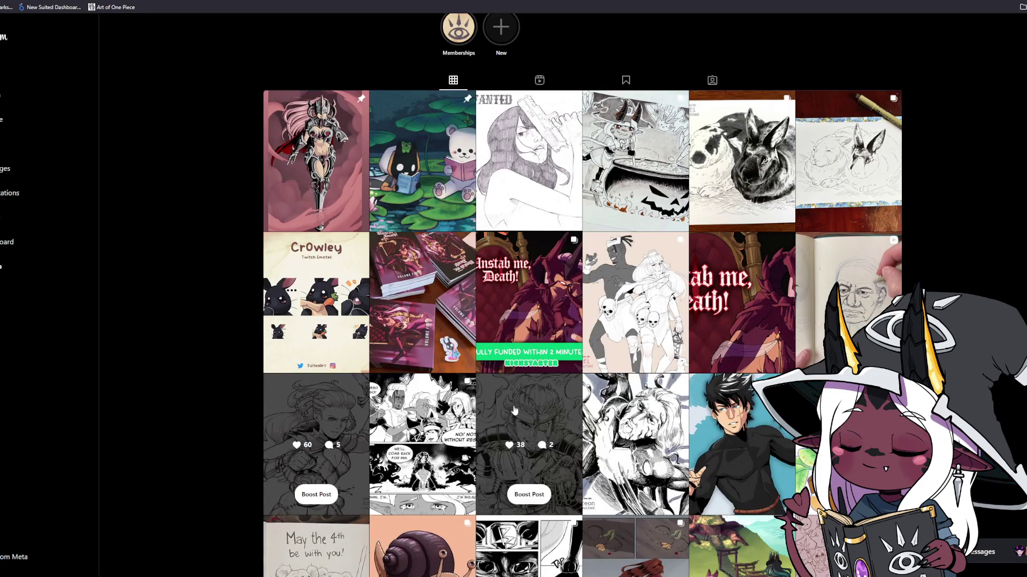
{"action": "left_click", "coordinate": [530, 443]}
{"action": "left_click", "coordinate": [662, 296]}
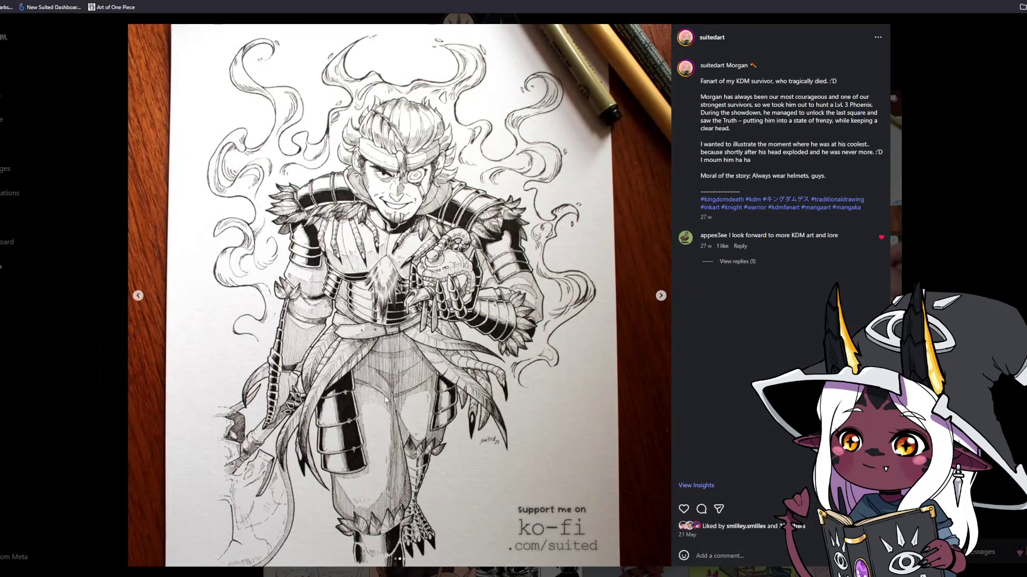
{"action": "left_click", "coordinate": [964, 140]}
Step: Page through the Reina & Lanthony images, then view the Volume Four books photo
{"action": "left_click", "coordinate": [610, 252]}
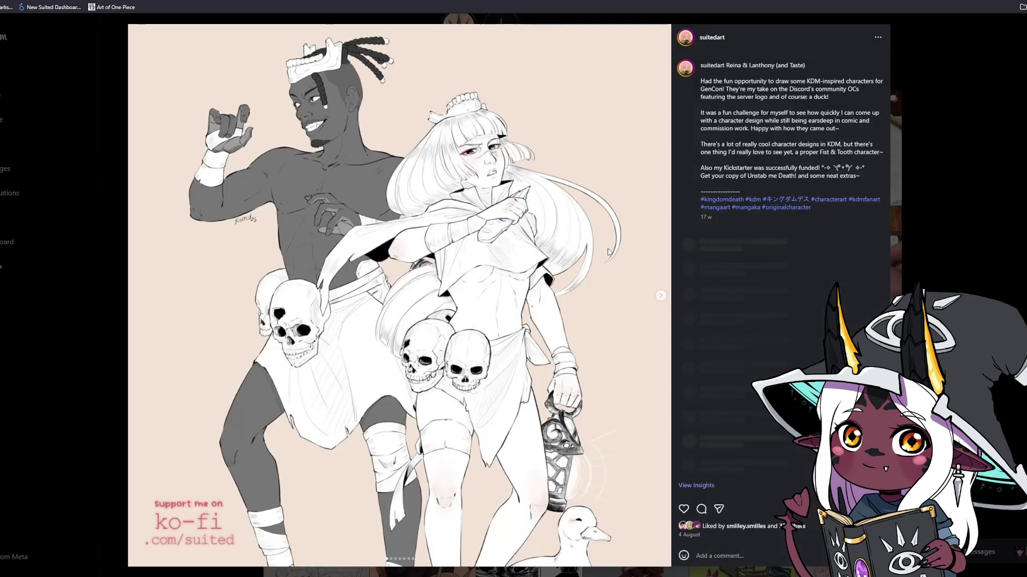
{"action": "left_click", "coordinate": [662, 296]}
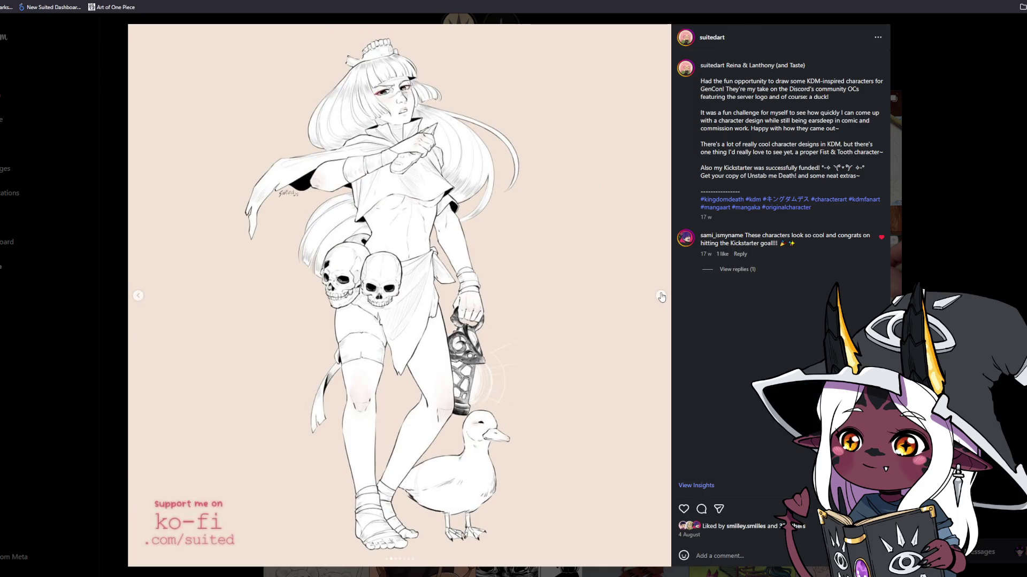
{"action": "left_click", "coordinate": [662, 296]}
{"action": "left_click", "coordinate": [662, 297]}
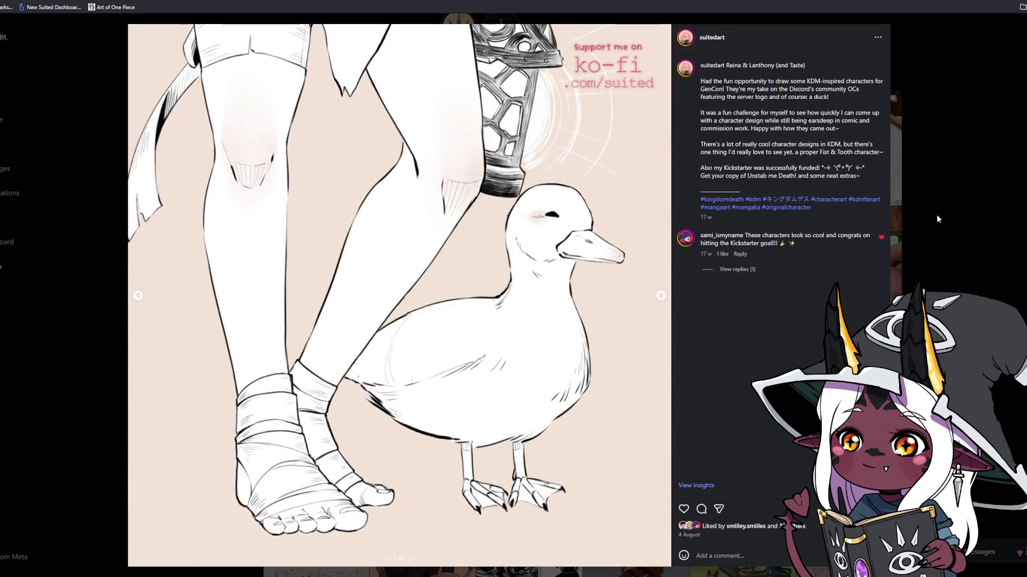
{"action": "left_click", "coordinate": [936, 219]}
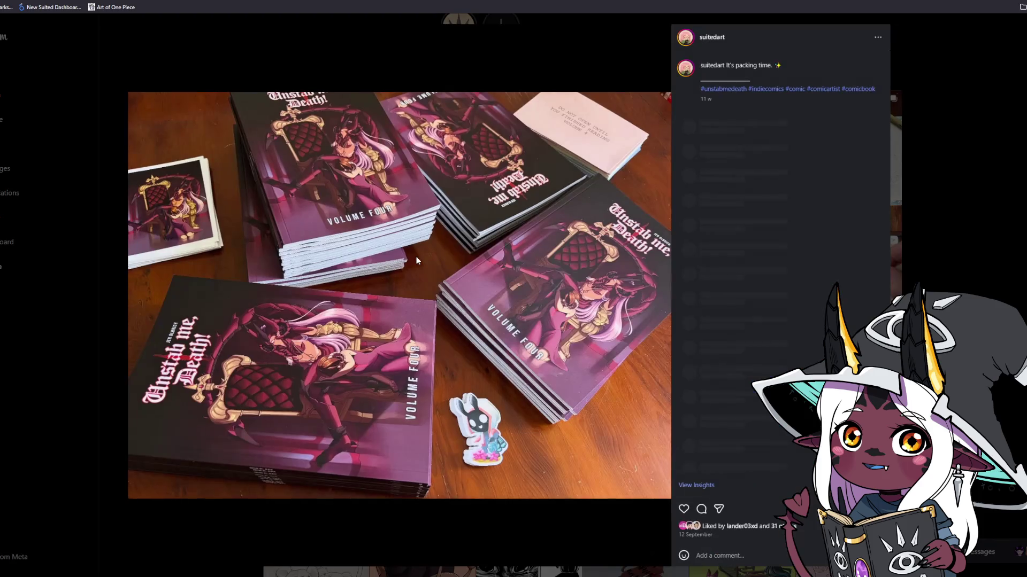
{"action": "left_click", "coordinate": [413, 263]}
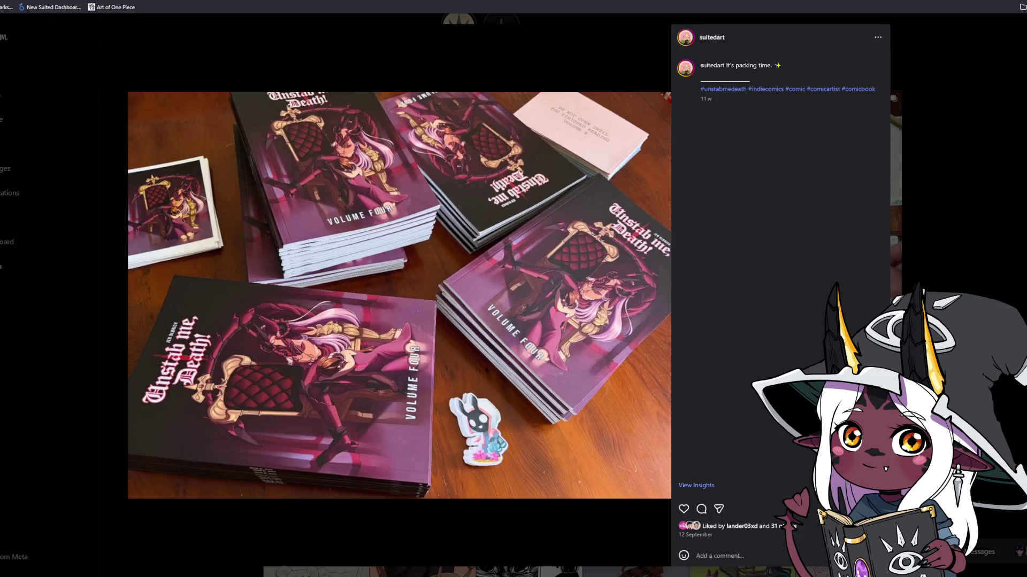
{"action": "left_click", "coordinate": [977, 127]}
Step: Undo the stray hair stroke beside the left girl's face
{"action": "scroll", "coordinate": [953, 182], "scroll_direction": "down", "scroll_amount": 1}
{"action": "scroll", "coordinate": [953, 182], "scroll_direction": "up", "scroll_amount": 1}
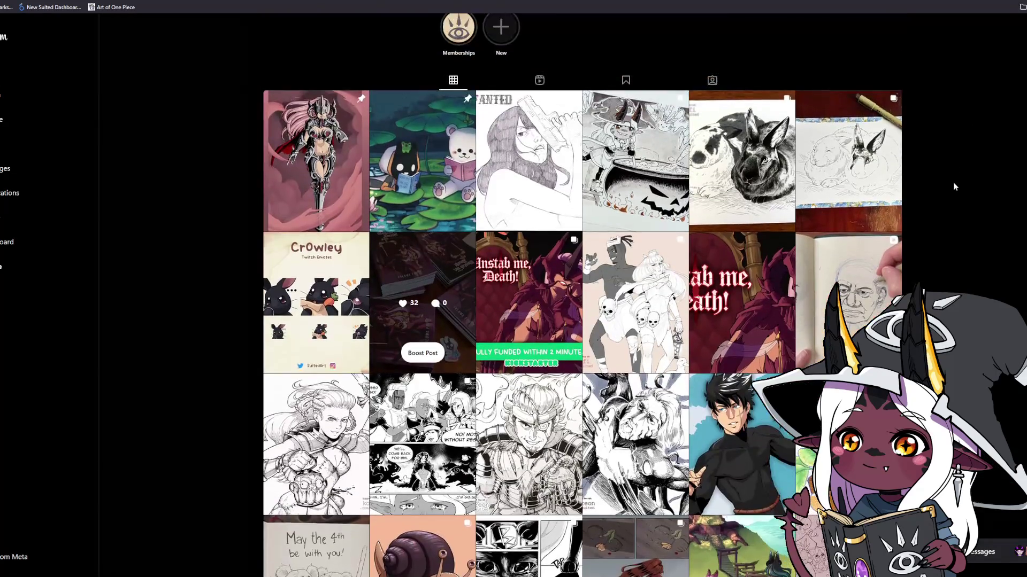
{"action": "scroll", "coordinate": [955, 181], "scroll_direction": "down", "scroll_amount": 2}
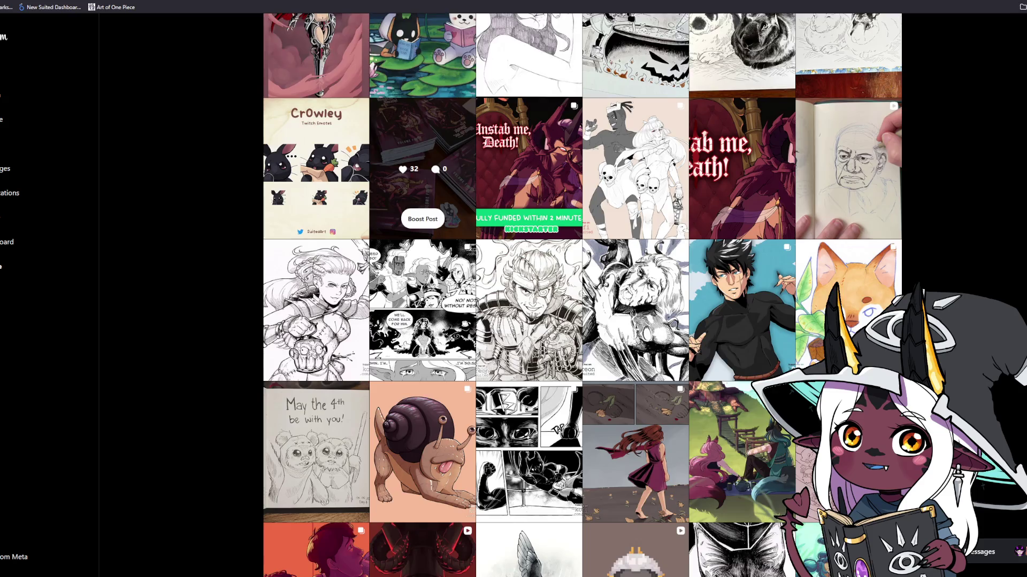
{"action": "scroll", "coordinate": [583, 295], "scroll_direction": "down", "scroll_amount": 1}
{"action": "scroll", "coordinate": [583, 295], "scroll_direction": "down", "scroll_amount": 1}
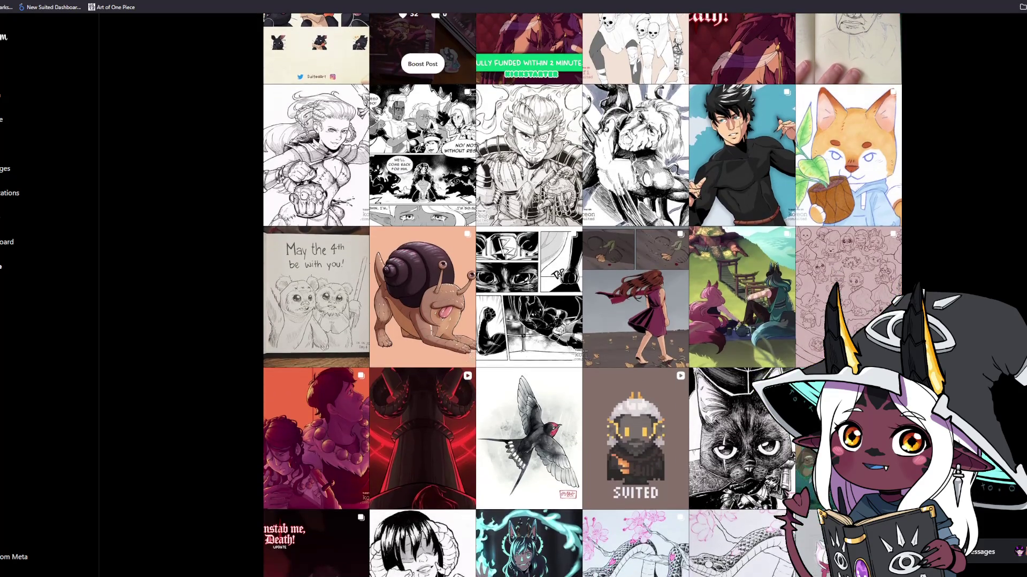
{"action": "scroll", "coordinate": [582, 295], "scroll_direction": "down", "scroll_amount": 3}
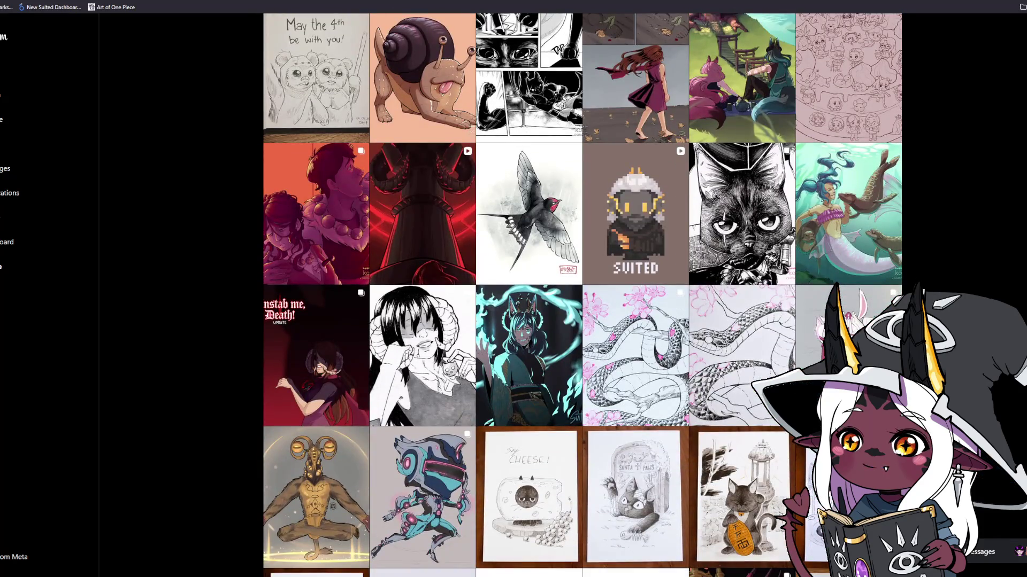
{"action": "scroll", "coordinate": [582, 295], "scroll_direction": "down", "scroll_amount": 6}
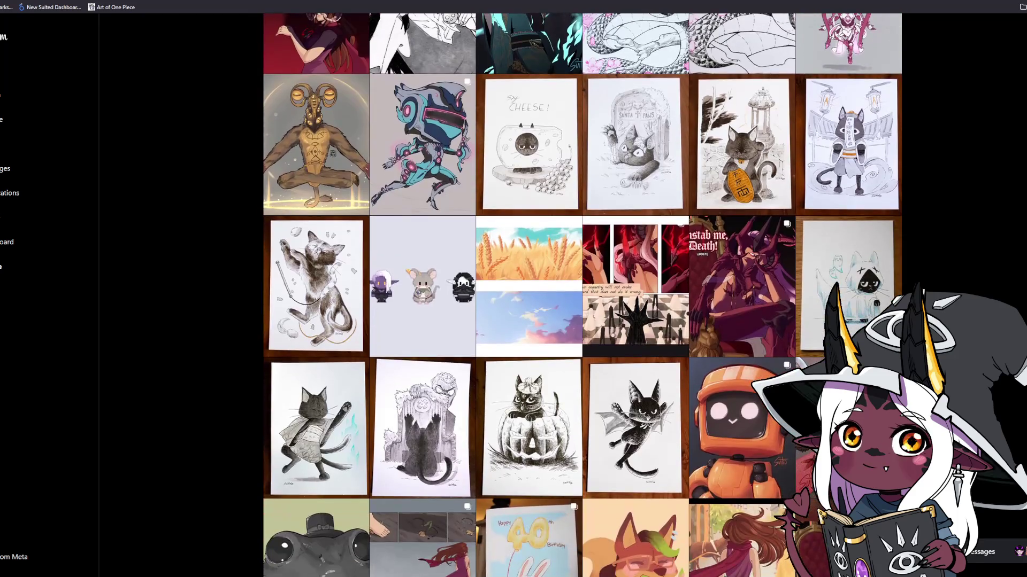
{"action": "scroll", "coordinate": [582, 295], "scroll_direction": "down", "scroll_amount": 2}
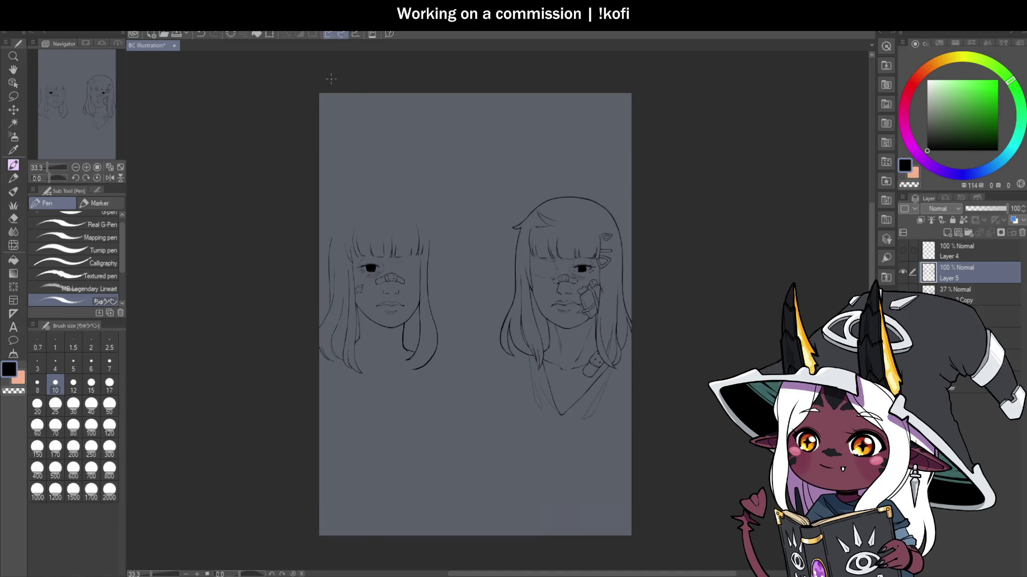
{"action": "scroll", "coordinate": [458, 273], "scroll_direction": "down", "scroll_amount": 1}
{"action": "scroll", "coordinate": [440, 272], "scroll_direction": "up", "scroll_amount": 2}
{"action": "scroll", "coordinate": [440, 272], "scroll_direction": "up", "scroll_amount": 1}
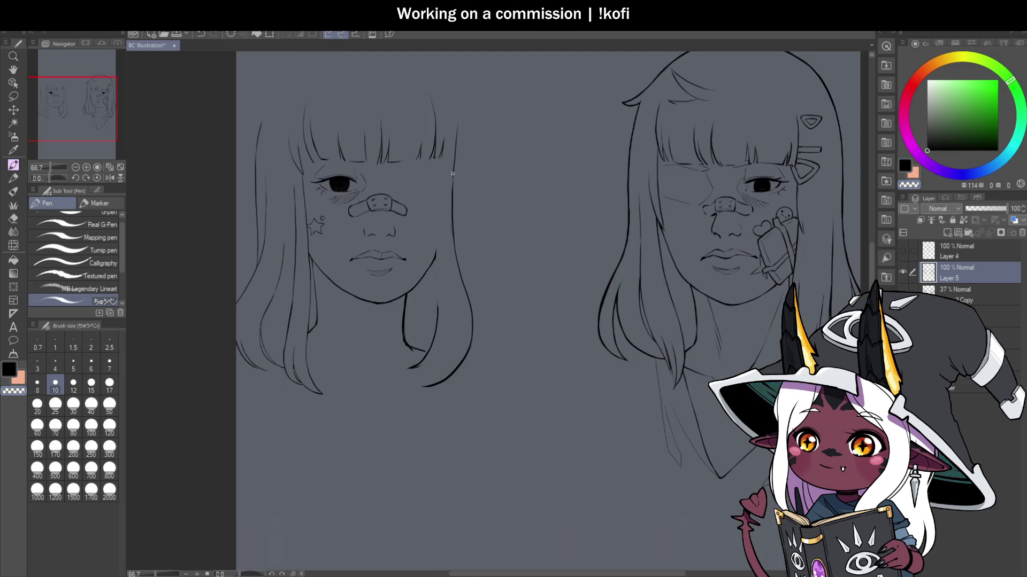
{"action": "key", "text": "ctrl+z"}
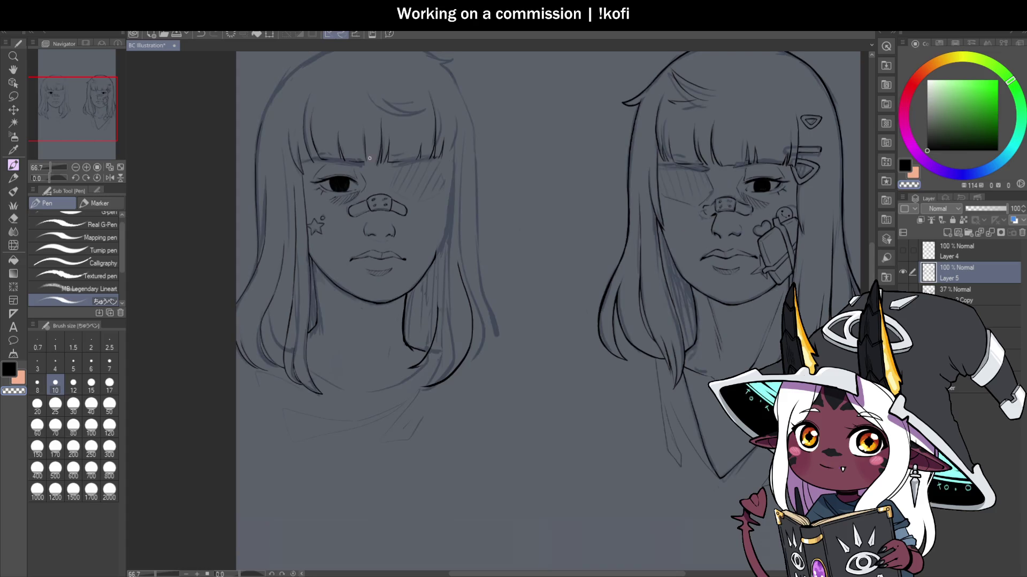
{"action": "scroll", "coordinate": [425, 317], "scroll_direction": "down", "scroll_amount": 2}
Step: Ink the hair-end strands beside the left girl's neck at close zoom, then zoom back out
{"action": "scroll", "coordinate": [426, 316], "scroll_direction": "up", "scroll_amount": 4}
{"action": "scroll", "coordinate": [426, 317], "scroll_direction": "up", "scroll_amount": 2}
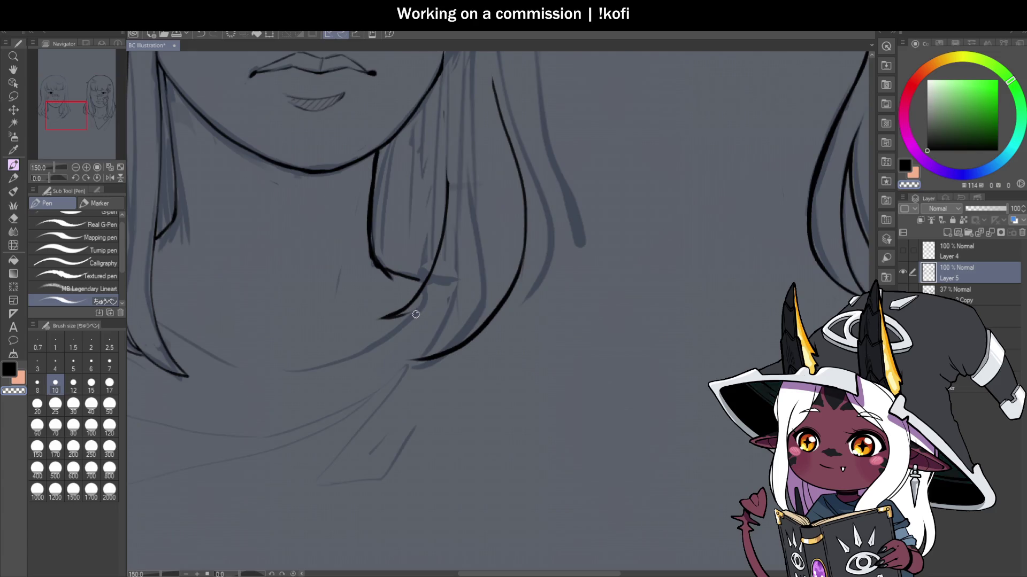
{"action": "left_click_drag", "start_coordinate": [398, 319], "coordinate": [452, 270]}
{"action": "scroll", "coordinate": [439, 278], "scroll_direction": "up", "scroll_amount": 1}
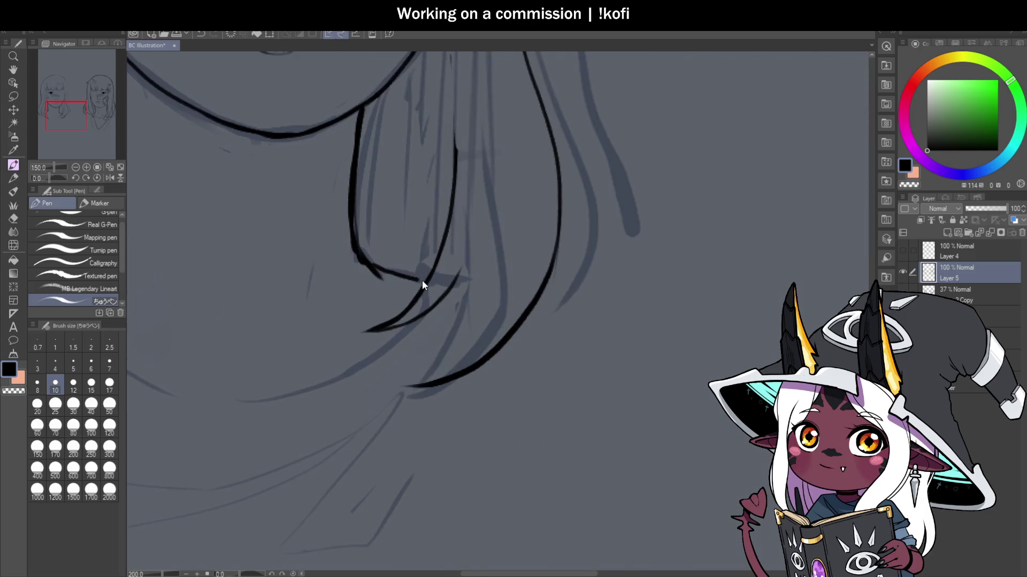
{"action": "scroll", "coordinate": [448, 303], "scroll_direction": "down", "scroll_amount": 3}
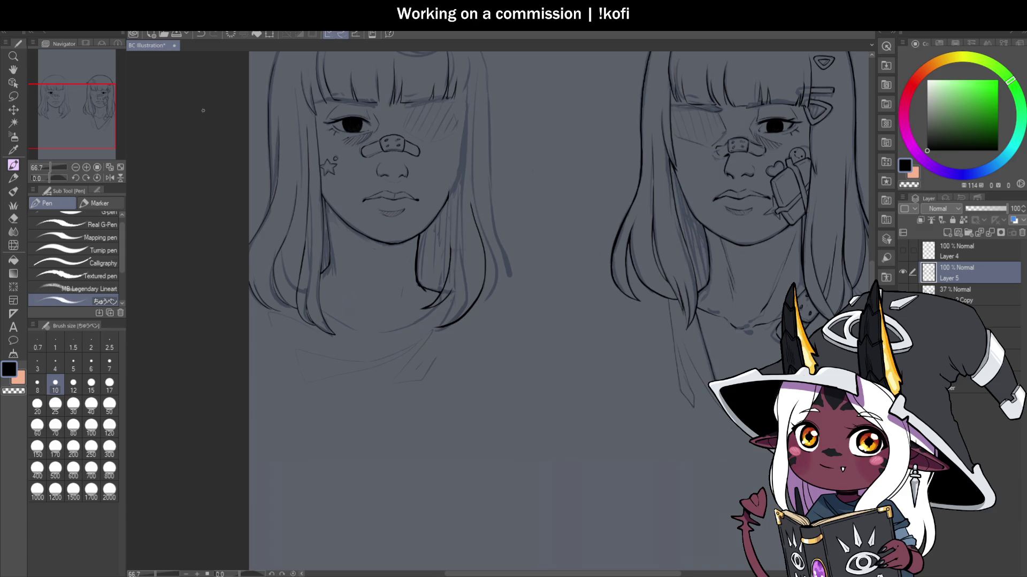
Step: Ink a strand down beside the neck and redraw the lower hair line as a longer curve
{"action": "scroll", "coordinate": [337, 177], "scroll_direction": "up", "scroll_amount": 3}
{"action": "scroll", "coordinate": [337, 177], "scroll_direction": "down", "scroll_amount": 3}
{"action": "scroll", "coordinate": [325, 289], "scroll_direction": "up", "scroll_amount": 5}
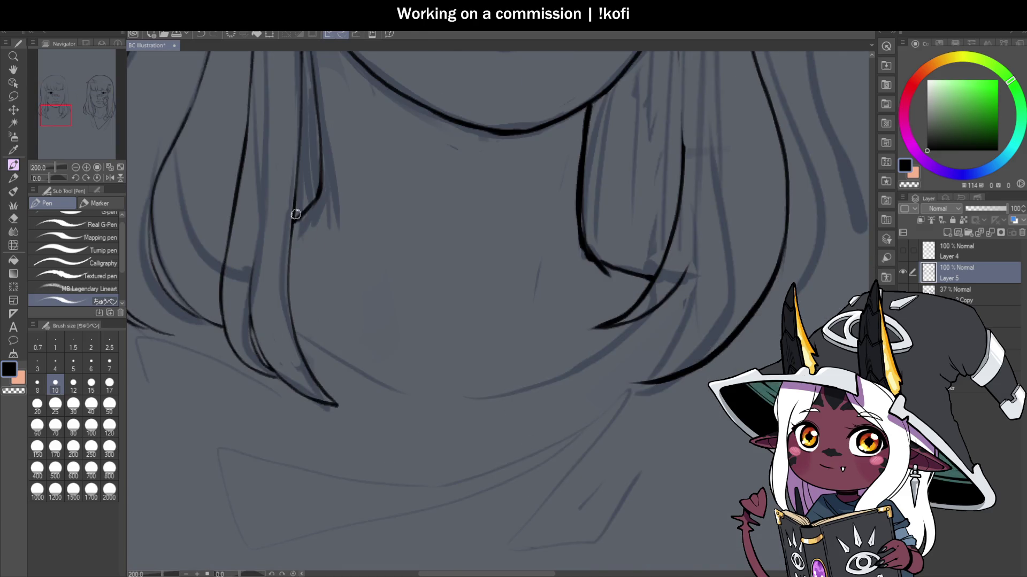
{"action": "mouse_move", "coordinate": [296, 214]}
{"action": "left_mouse_down"}
{"action": "mouse_move", "coordinate": [296, 337]}
{"action": "mouse_move", "coordinate": [436, 390]}
{"action": "left_mouse_up"}
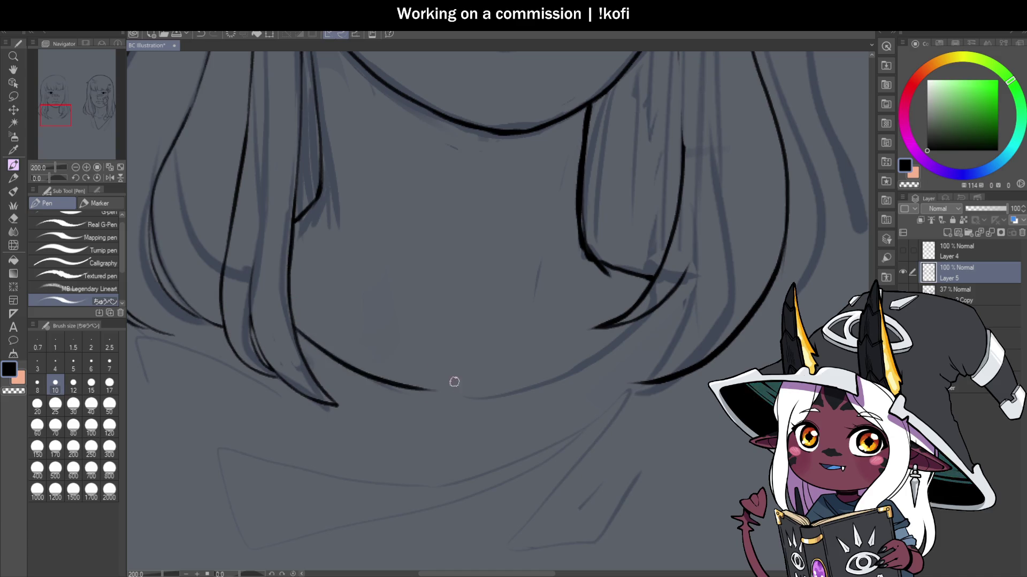
{"action": "scroll", "coordinate": [415, 205], "scroll_direction": "down", "scroll_amount": 3}
{"action": "scroll", "coordinate": [475, 311], "scroll_direction": "up", "scroll_amount": 3}
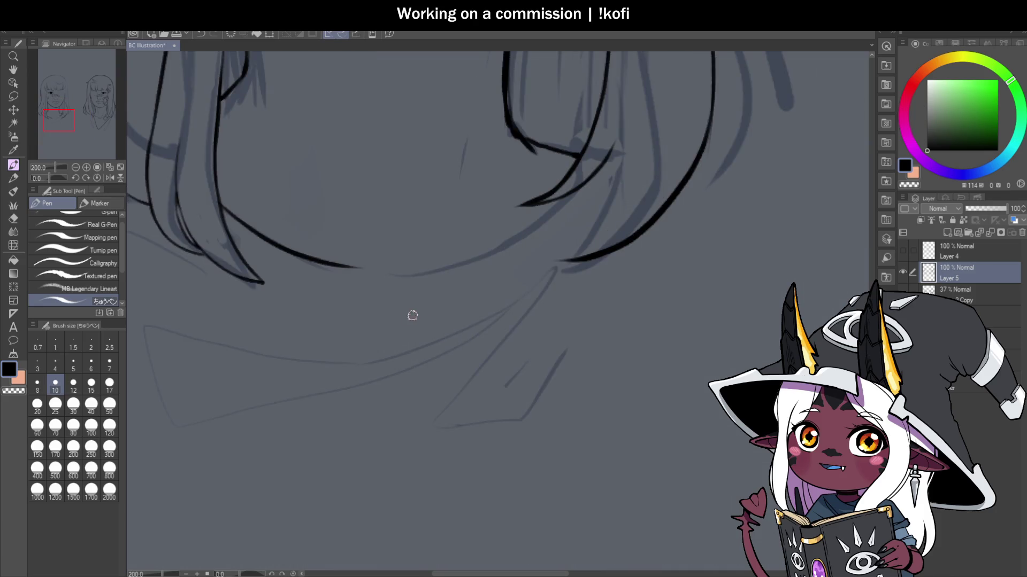
{"action": "left_click_drag", "start_coordinate": [344, 264], "coordinate": [454, 270]}
{"action": "key", "text": "ctrl+z"}
{"action": "key", "text": "c"}
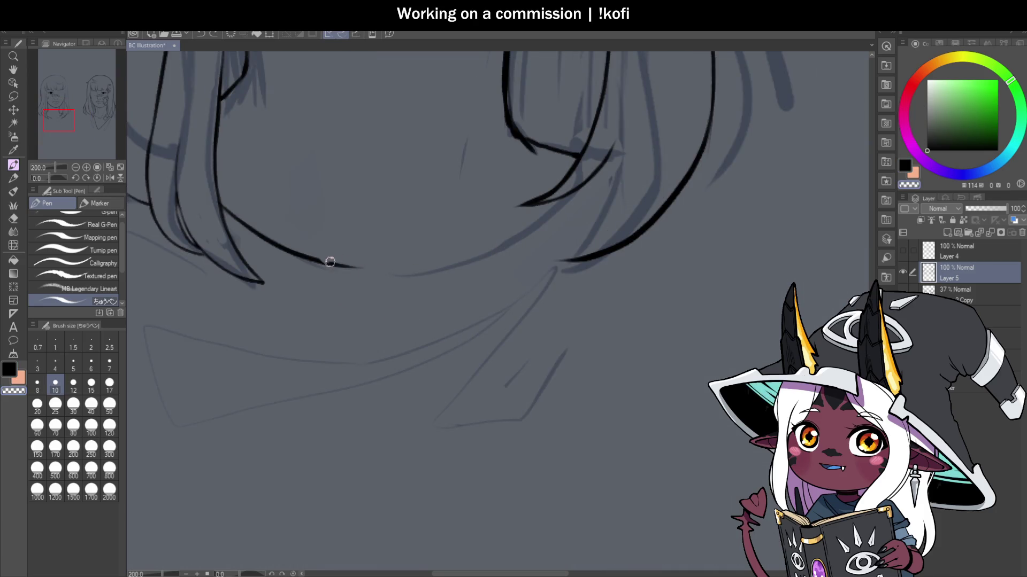
{"action": "mouse_move", "coordinate": [317, 262]}
{"action": "left_mouse_down"}
{"action": "mouse_move", "coordinate": [439, 273]}
{"action": "mouse_move", "coordinate": [519, 237]}
{"action": "mouse_move", "coordinate": [564, 198]}
{"action": "left_mouse_up"}
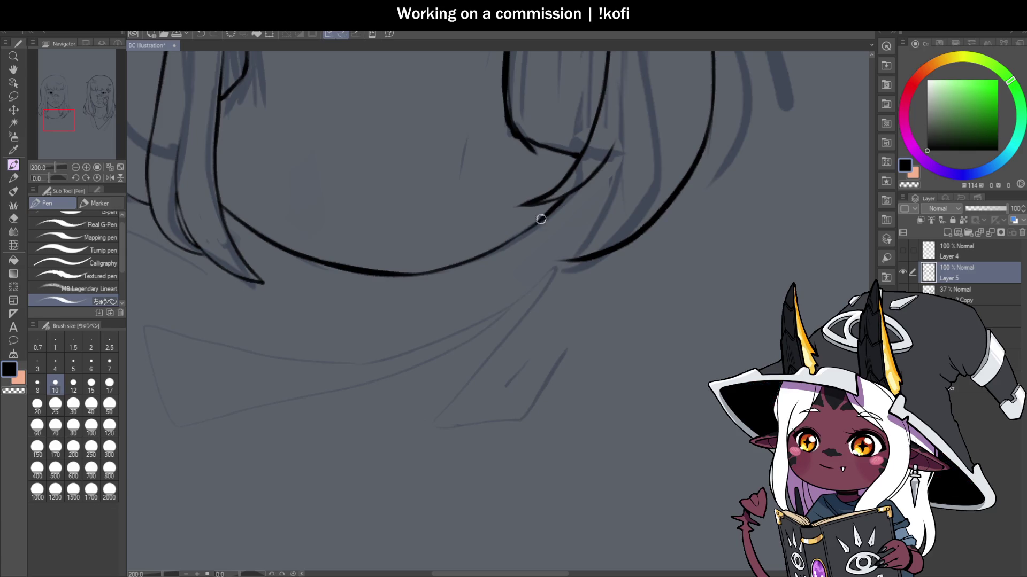
Step: Ink the strands below the jaw and along the hair line, redoing uneven strokes
{"action": "scroll", "coordinate": [531, 223], "scroll_direction": "down", "scroll_amount": 4}
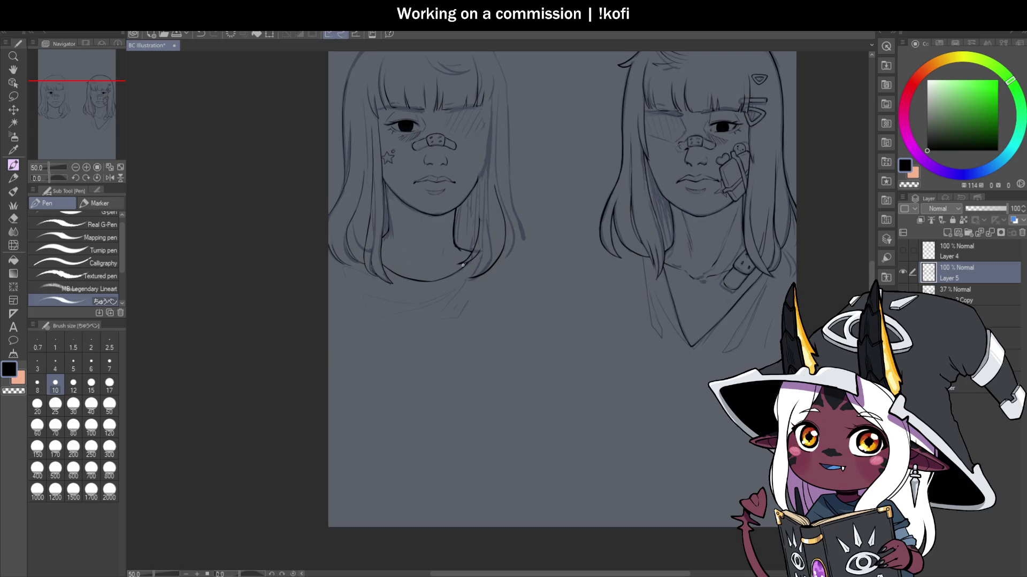
{"action": "scroll", "coordinate": [463, 265], "scroll_direction": "up", "scroll_amount": 1}
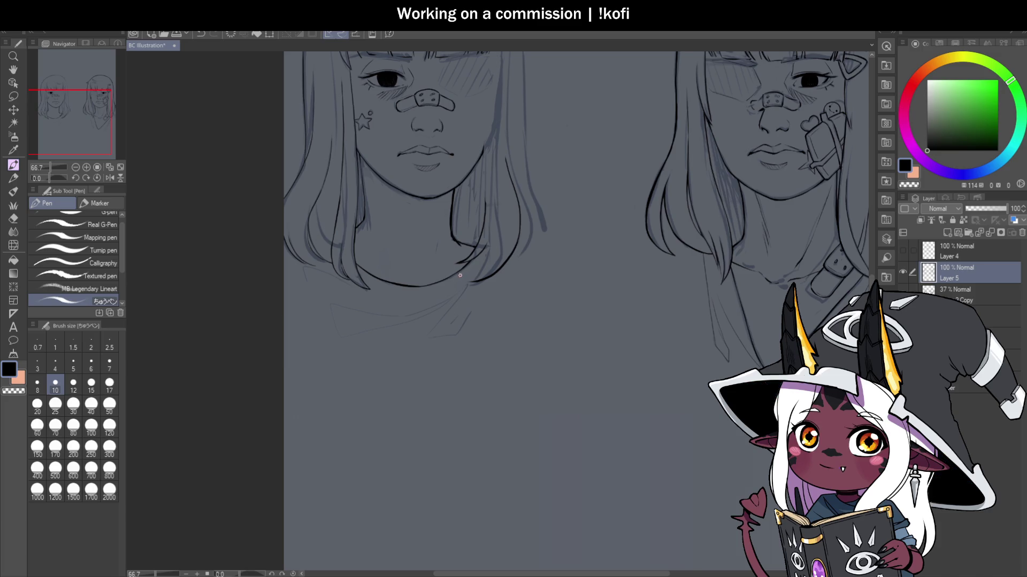
{"action": "scroll", "coordinate": [459, 276], "scroll_direction": "down", "scroll_amount": 1}
{"action": "scroll", "coordinate": [465, 235], "scroll_direction": "up", "scroll_amount": 4}
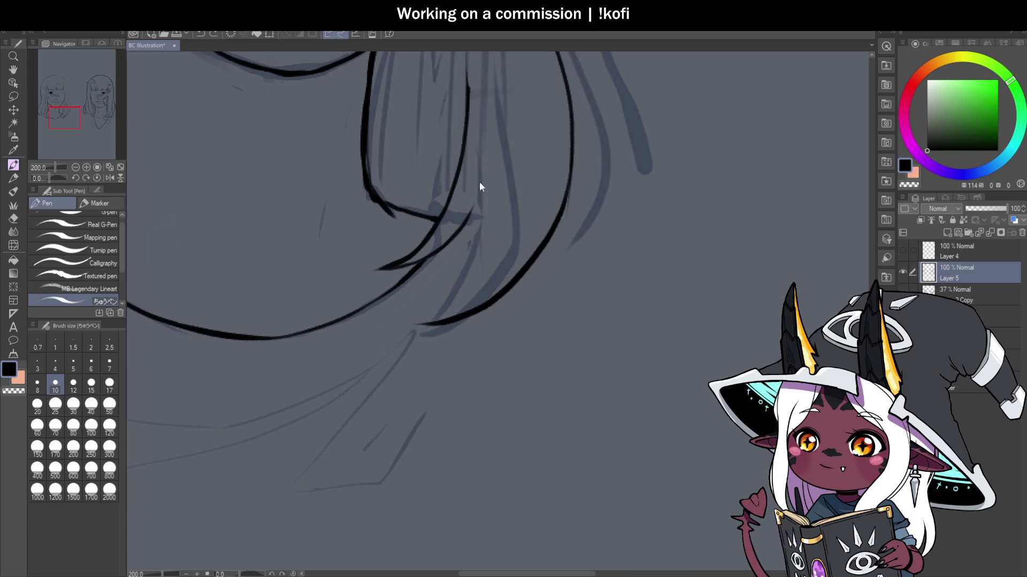
{"action": "left_click_drag", "start_coordinate": [448, 269], "coordinate": [400, 318]}
{"action": "key", "text": "ctrl+z"}
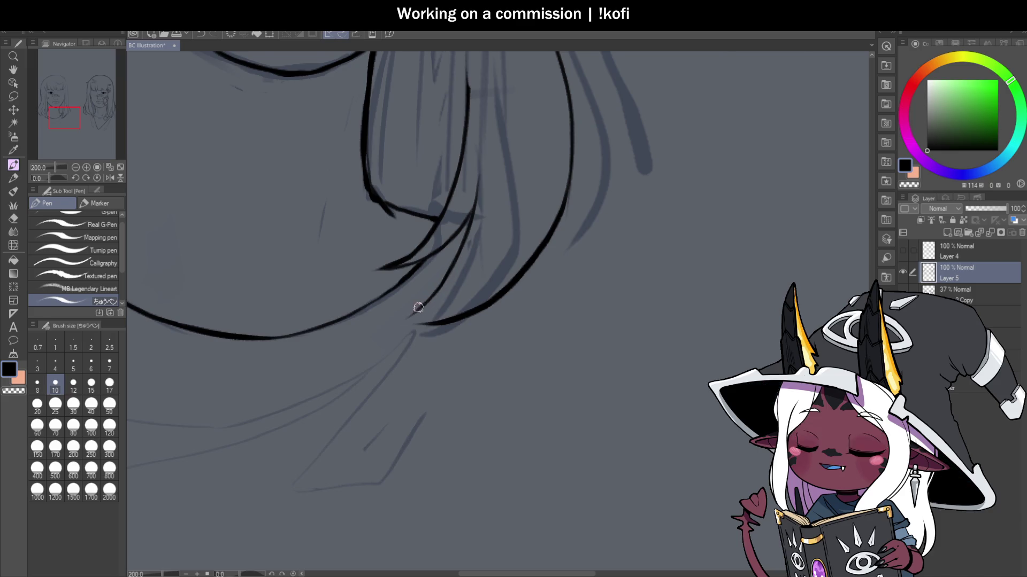
{"action": "scroll", "coordinate": [431, 296], "scroll_direction": "up", "scroll_amount": 2}
{"action": "left_click_drag", "start_coordinate": [433, 328], "coordinate": [610, 219]}
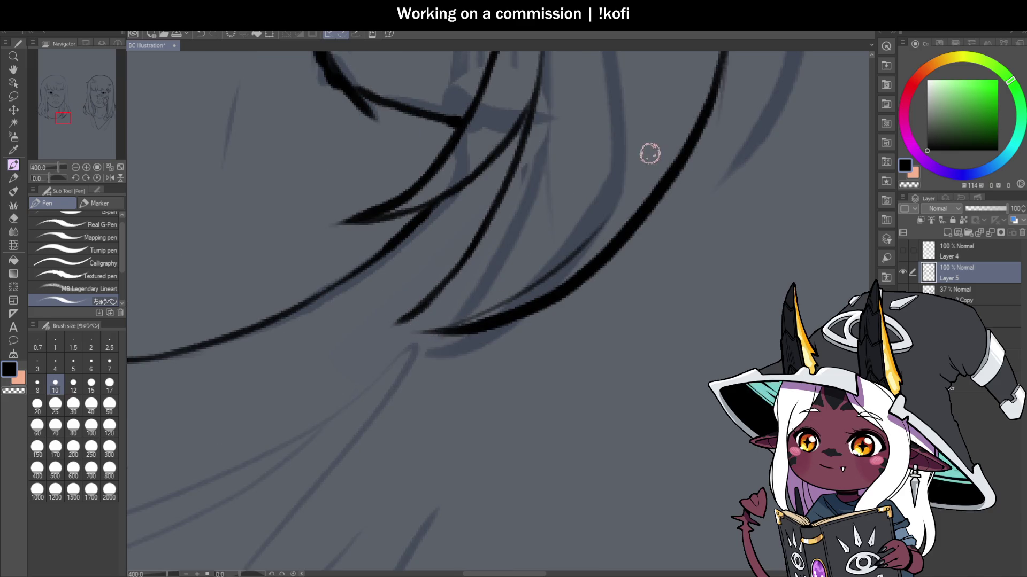
{"action": "key", "text": "ctrl+z"}
{"action": "left_click_drag", "start_coordinate": [458, 328], "coordinate": [644, 155]}
{"action": "scroll", "coordinate": [426, 344], "scroll_direction": "down", "scroll_amount": 4}
{"action": "scroll", "coordinate": [427, 344], "scroll_direction": "down", "scroll_amount": 3}
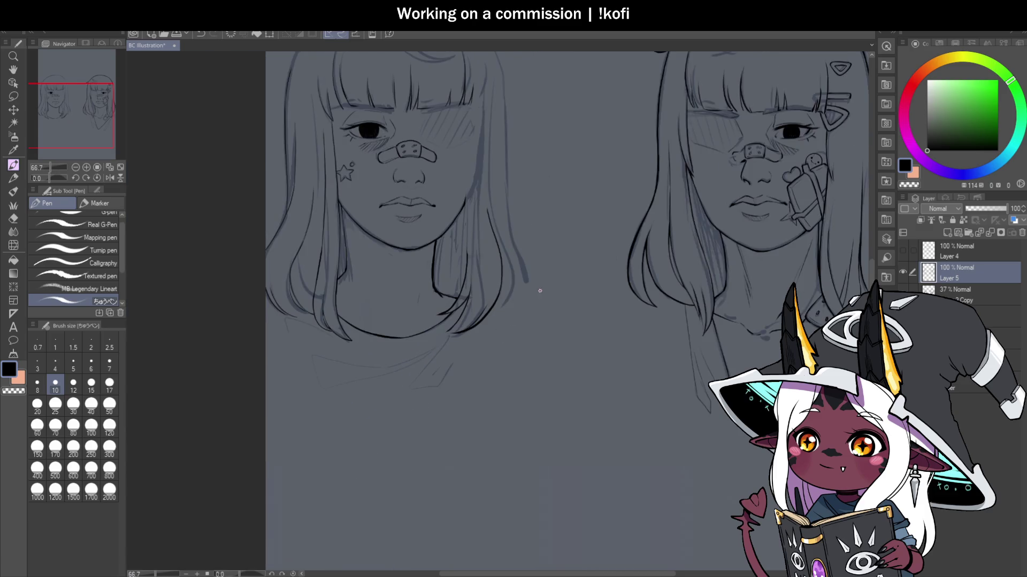
{"action": "scroll", "coordinate": [489, 241], "scroll_direction": "up", "scroll_amount": 1}
Step: Ink the hair edge beside the cheek blush down to the jaw
{"action": "key", "text": "c"}
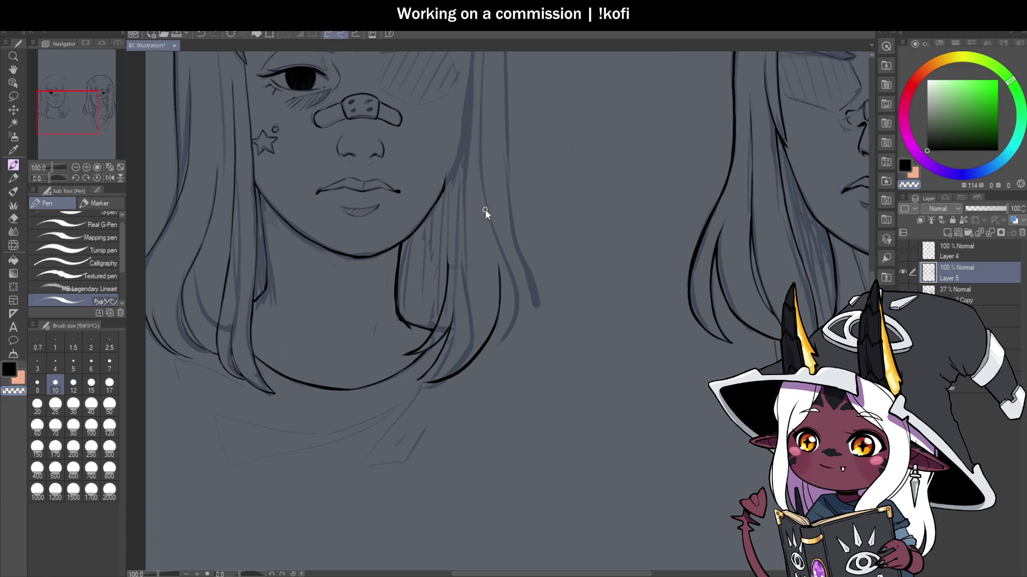
{"action": "scroll", "coordinate": [462, 203], "scroll_direction": "down", "scroll_amount": 2}
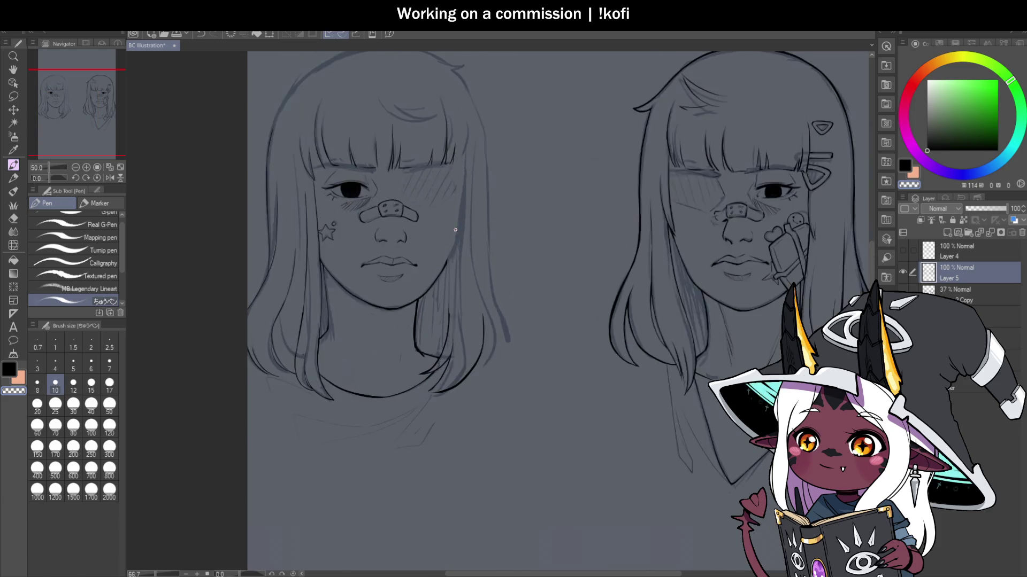
{"action": "scroll", "coordinate": [455, 230], "scroll_direction": "up", "scroll_amount": 1}
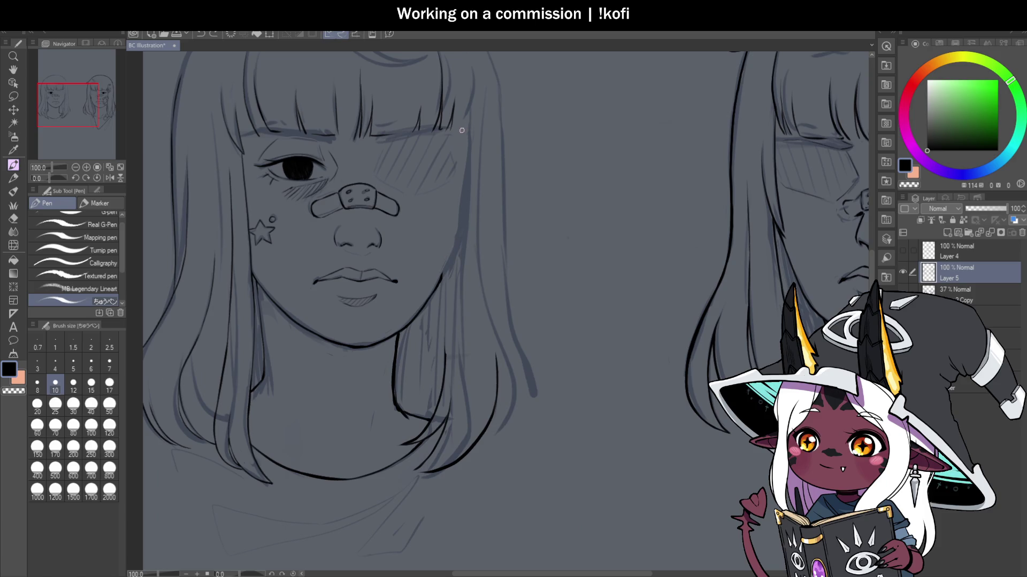
{"action": "left_click_drag", "start_coordinate": [465, 125], "coordinate": [458, 203]}
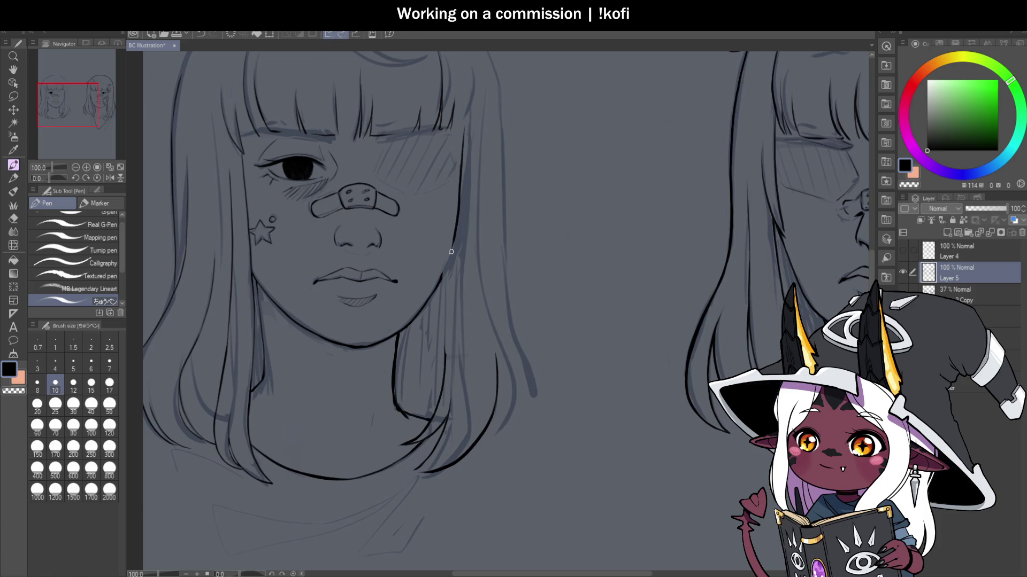
{"action": "scroll", "coordinate": [455, 236], "scroll_direction": "up", "scroll_amount": 1}
{"action": "left_click_drag", "start_coordinate": [464, 156], "coordinate": [435, 303]}
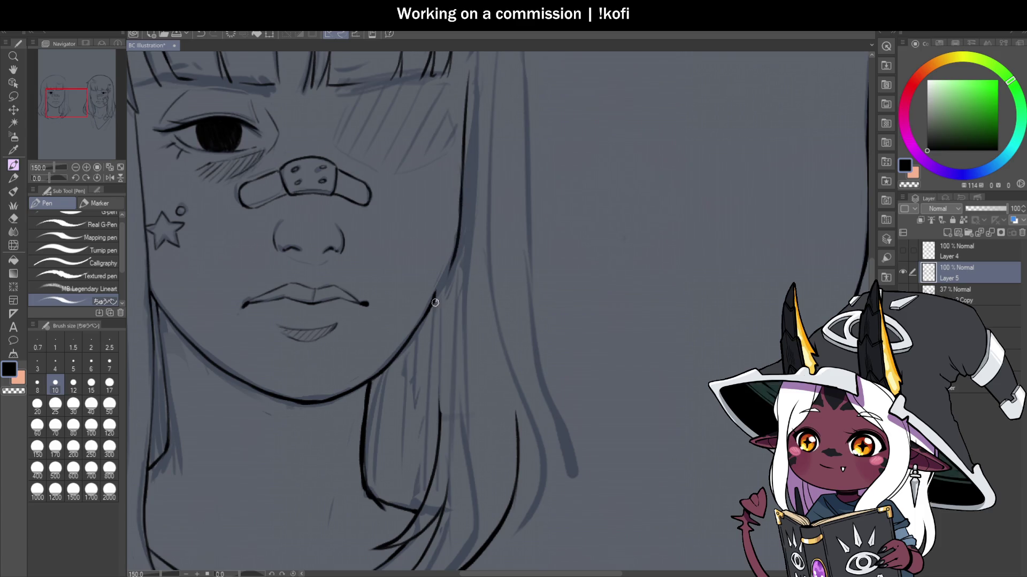
Step: Redo the jaw-and-hair stroke in black, retrying a short hair-edge line
{"action": "key", "text": "c"}
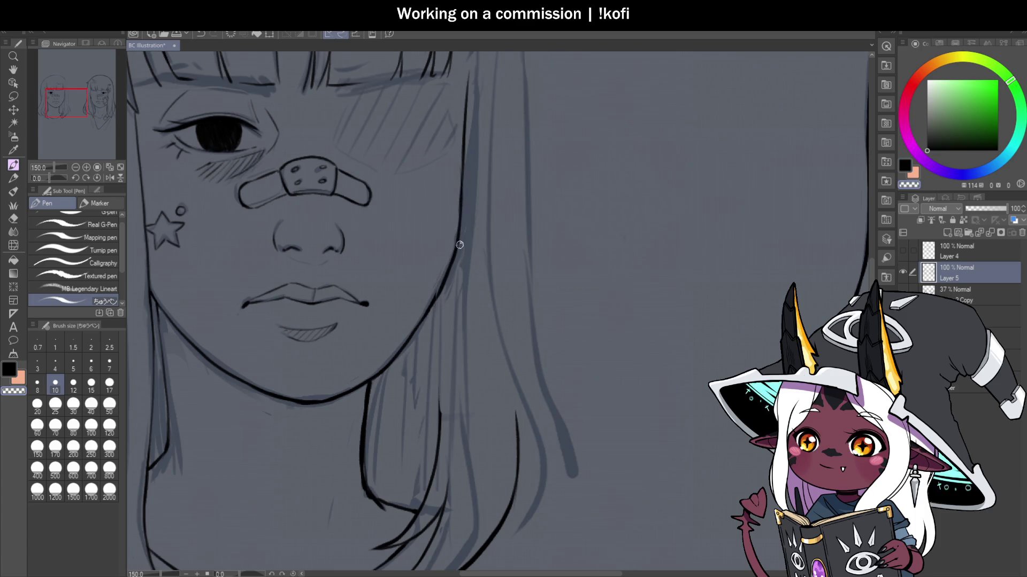
{"action": "key", "text": "c"}
{"action": "left_click_drag", "start_coordinate": [460, 227], "coordinate": [448, 262]}
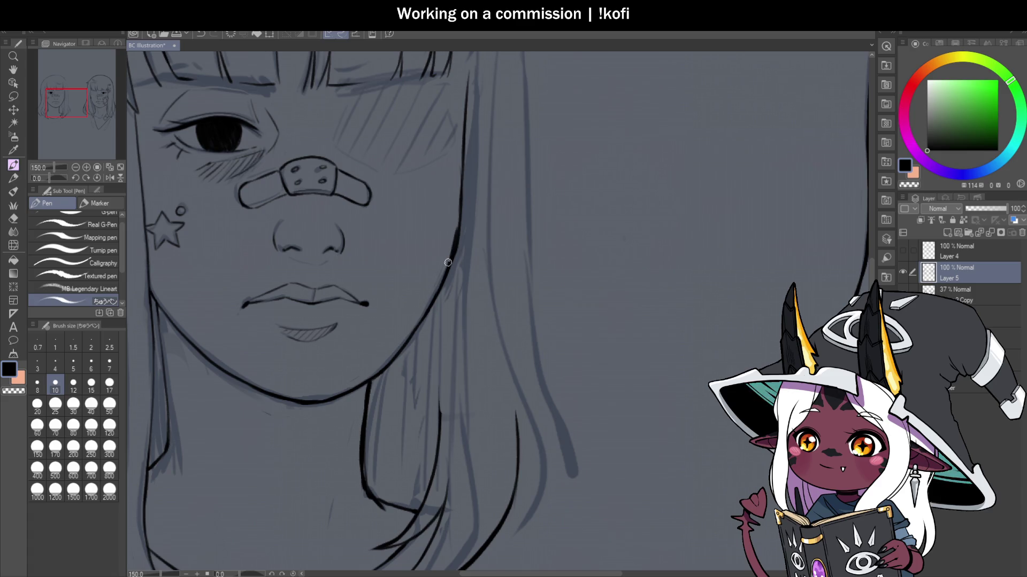
{"action": "key", "text": "ctrl+z"}
{"action": "left_click_drag", "start_coordinate": [464, 149], "coordinate": [457, 185]}
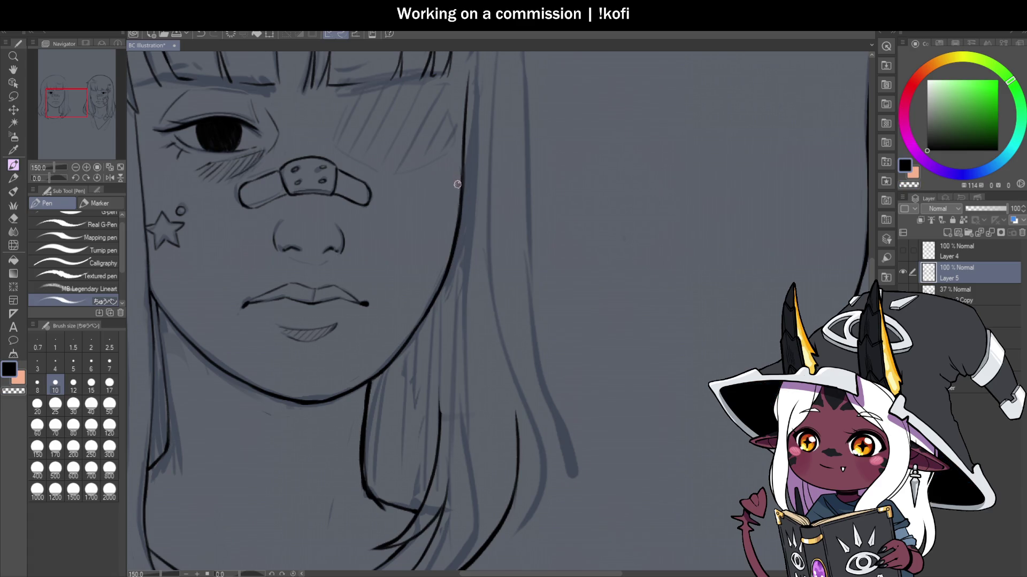
Step: Zoom out to check both portraits and flip the canvas back to unmirrored
{"action": "scroll", "coordinate": [427, 225], "scroll_direction": "down", "scroll_amount": 3}
{"action": "scroll", "coordinate": [469, 174], "scroll_direction": "up", "scroll_amount": 2}
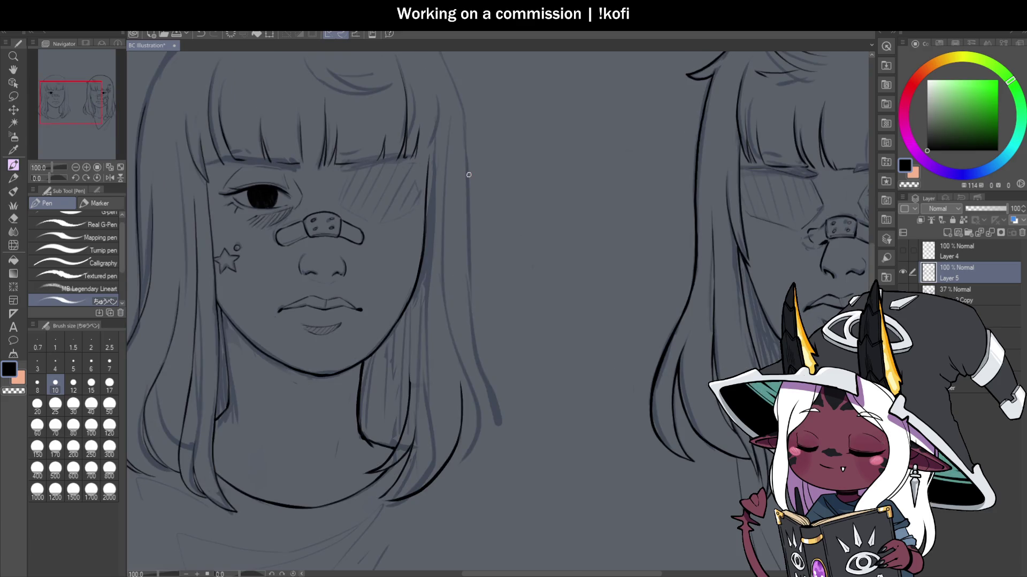
{"action": "scroll", "coordinate": [444, 137], "scroll_direction": "down", "scroll_amount": 1}
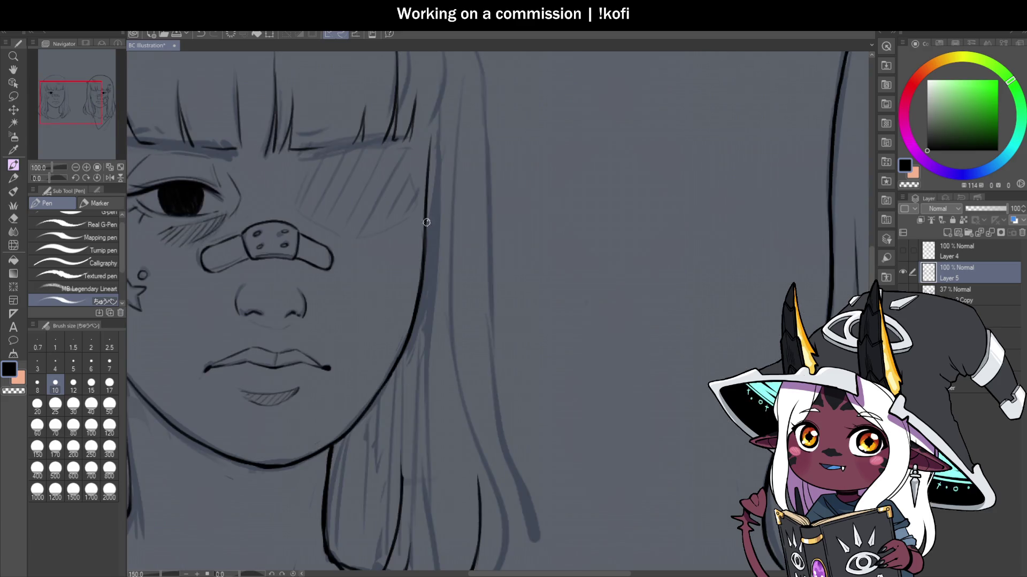
{"action": "scroll", "coordinate": [449, 279], "scroll_direction": "down", "scroll_amount": 2}
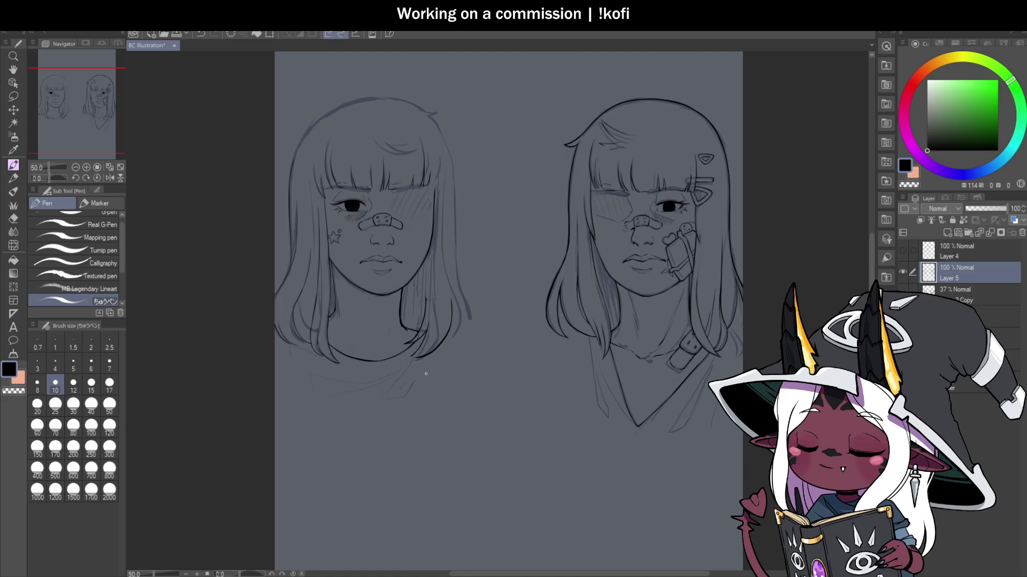
{"action": "scroll", "coordinate": [446, 170], "scroll_direction": "up", "scroll_amount": 2}
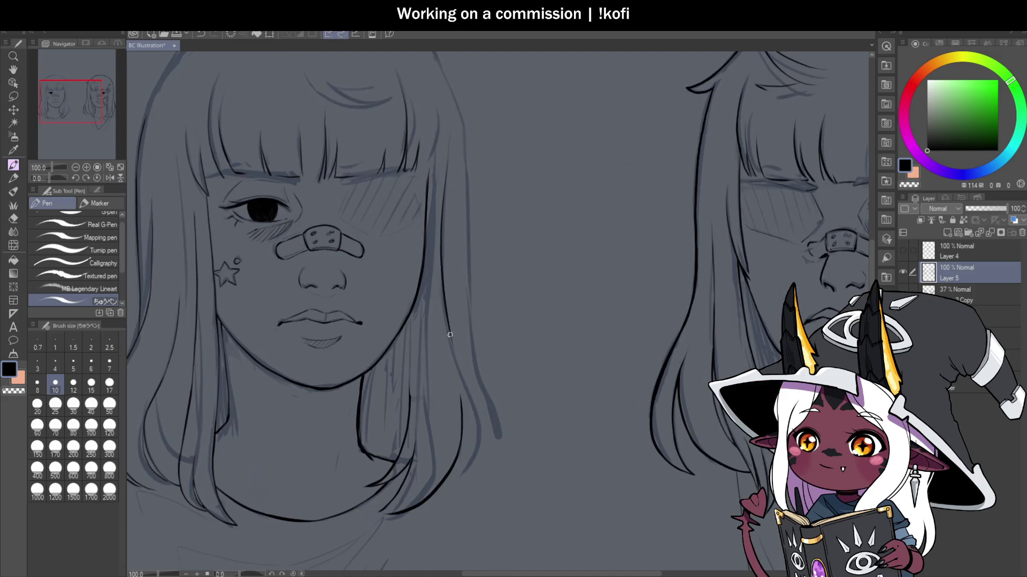
{"action": "scroll", "coordinate": [449, 326], "scroll_direction": "down", "scroll_amount": 1}
{"action": "scroll", "coordinate": [448, 326], "scroll_direction": "up", "scroll_amount": 1}
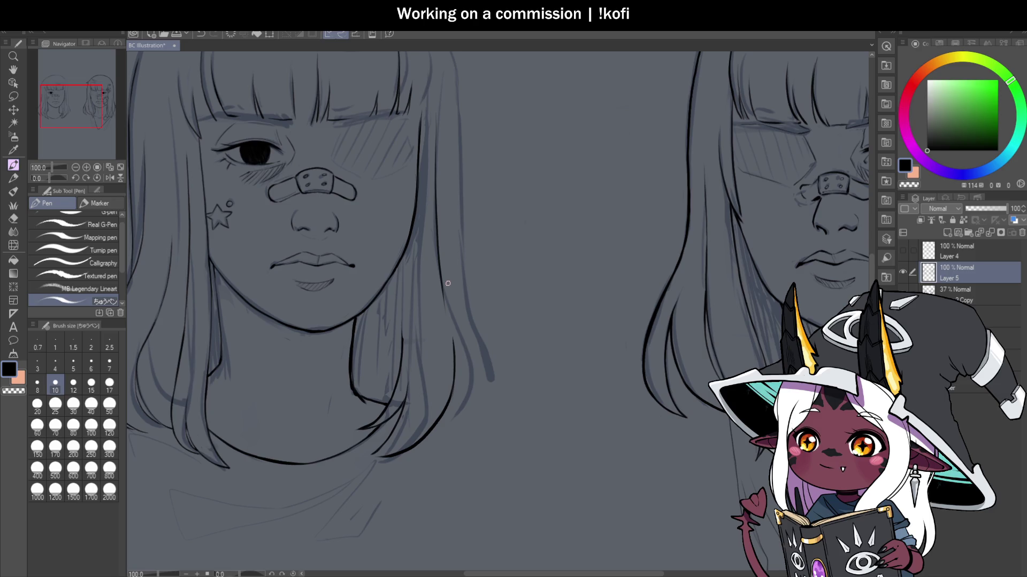
{"action": "scroll", "coordinate": [534, 194], "scroll_direction": "down", "scroll_amount": 4}
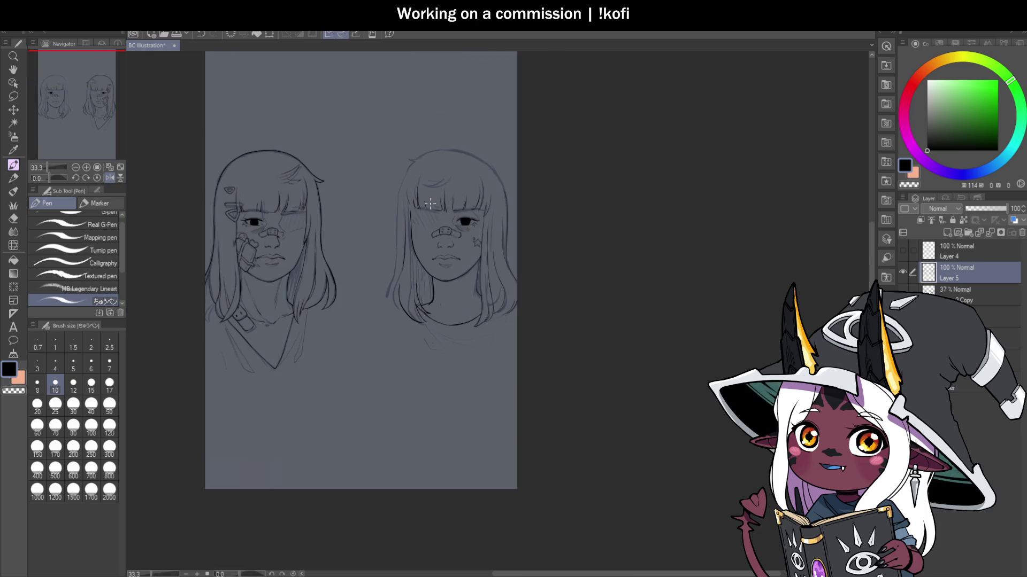
{"action": "scroll", "coordinate": [404, 180], "scroll_direction": "up", "scroll_amount": 4}
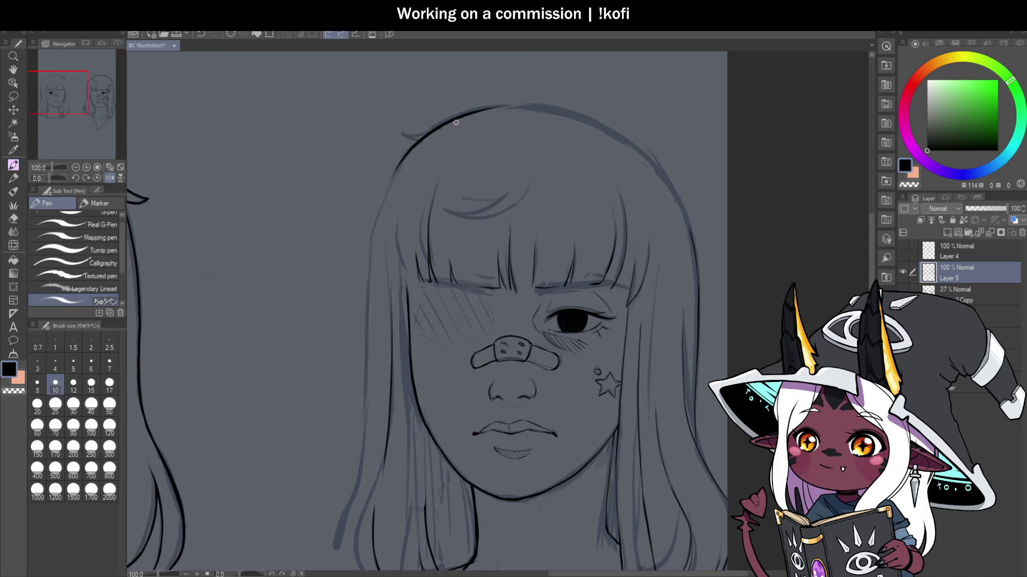
{"action": "scroll", "coordinate": [472, 150], "scroll_direction": "down", "scroll_amount": 2}
{"action": "left_click", "coordinate": [110, 178]}
{"action": "scroll", "coordinate": [286, 330], "scroll_direction": "up", "scroll_amount": 4}
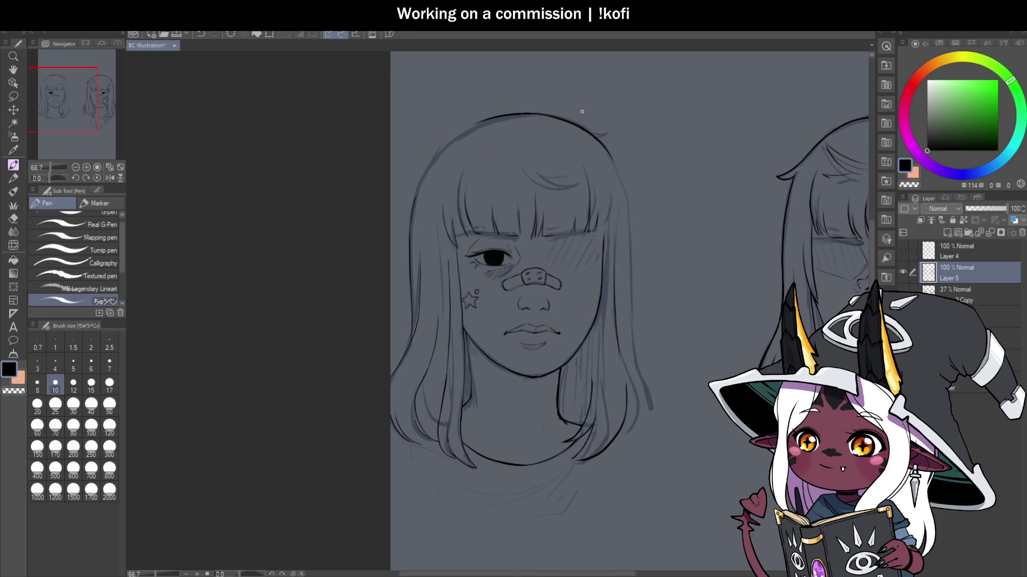
Step: Redraw the head outline up to the crown, erasing and retrying the head top
{"action": "key", "text": "ctrl+z"}
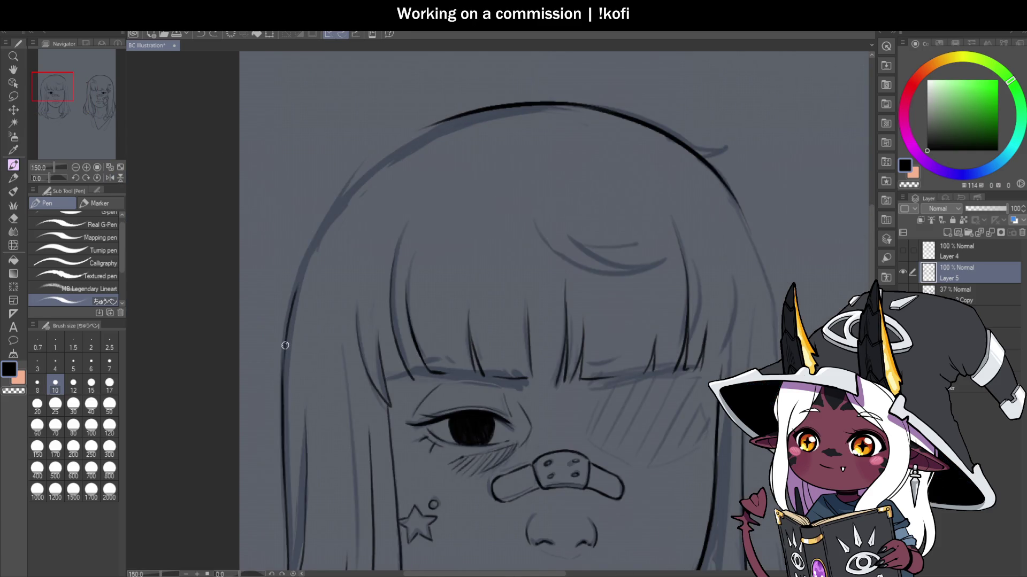
{"action": "mouse_move", "coordinate": [284, 369]}
{"action": "left_mouse_down"}
{"action": "mouse_move", "coordinate": [320, 229]}
{"action": "mouse_move", "coordinate": [502, 106]}
{"action": "left_mouse_up"}
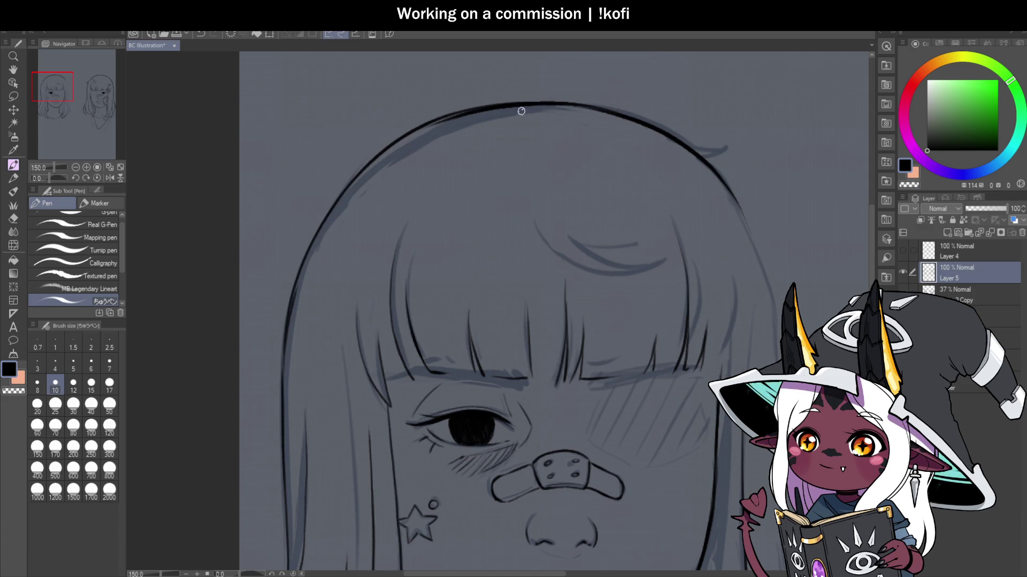
{"action": "key", "text": "c"}
{"action": "left_click_drag", "start_coordinate": [449, 123], "coordinate": [588, 110]}
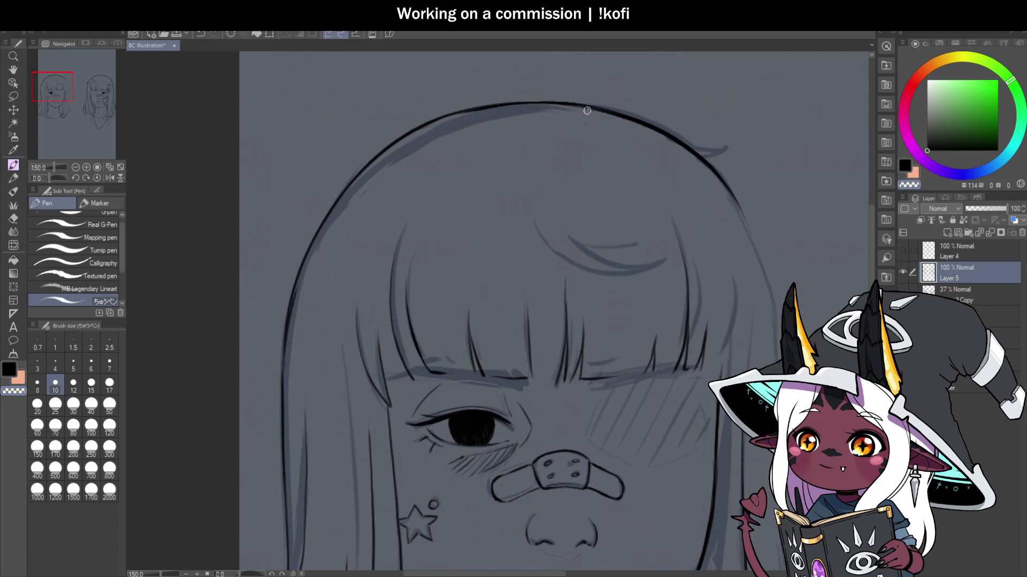
{"action": "key", "text": "c"}
{"action": "mouse_move", "coordinate": [442, 119]}
{"action": "left_mouse_down"}
{"action": "mouse_move", "coordinate": [638, 115]}
{"action": "mouse_move", "coordinate": [534, 103]}
{"action": "mouse_move", "coordinate": [358, 166]}
{"action": "left_mouse_up"}
{"action": "key", "text": "ctrl+z"}
{"action": "left_click_drag", "start_coordinate": [566, 104], "coordinate": [438, 111]}
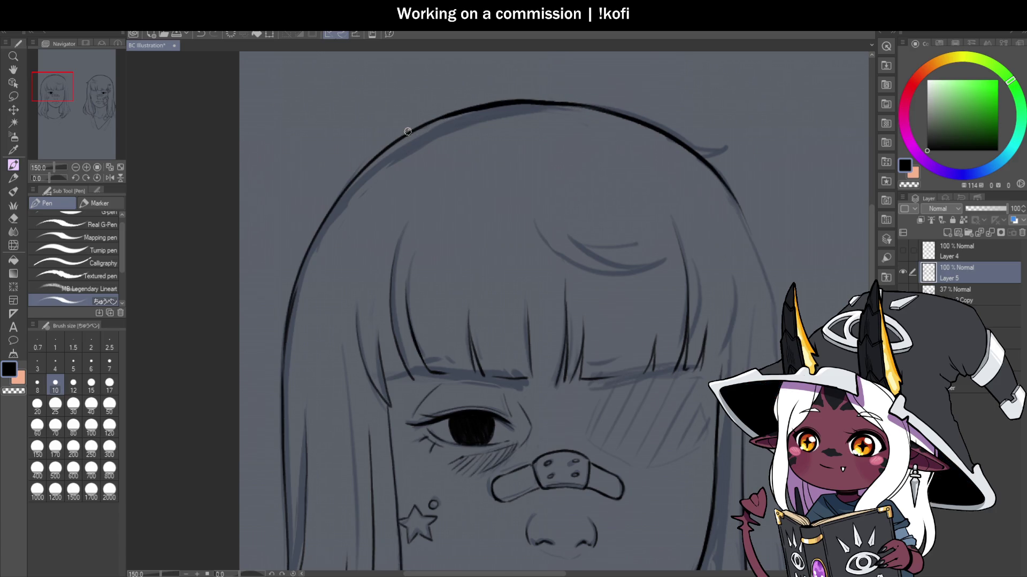
{"action": "key", "text": "ctrl+z"}
Step: Ink a thicker outline over the crown and redraw the lower left side of the head
{"action": "mouse_move", "coordinate": [287, 333]}
{"action": "left_mouse_down"}
{"action": "mouse_move", "coordinate": [318, 223]}
{"action": "mouse_move", "coordinate": [340, 195]}
{"action": "mouse_move", "coordinate": [482, 107]}
{"action": "left_mouse_up"}
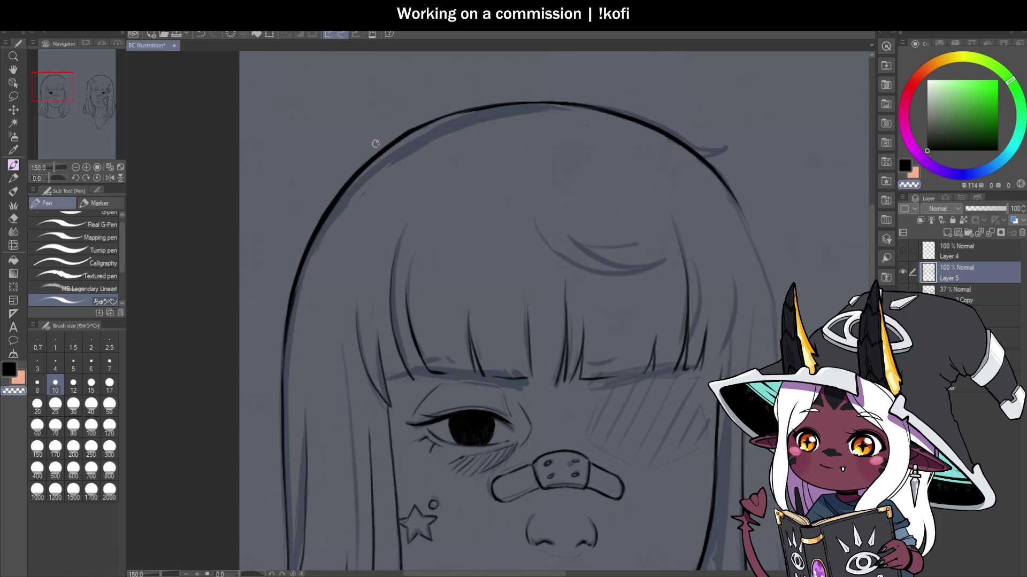
{"action": "left_click_drag", "start_coordinate": [393, 141], "coordinate": [571, 101]}
{"action": "key", "text": "ctrl+z"}
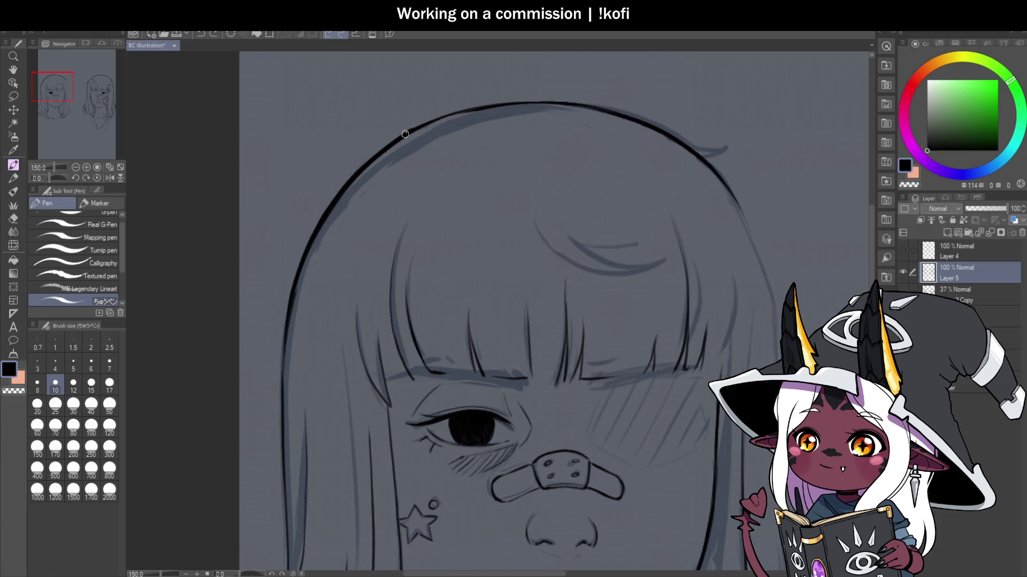
{"action": "left_click_drag", "start_coordinate": [405, 134], "coordinate": [610, 112]}
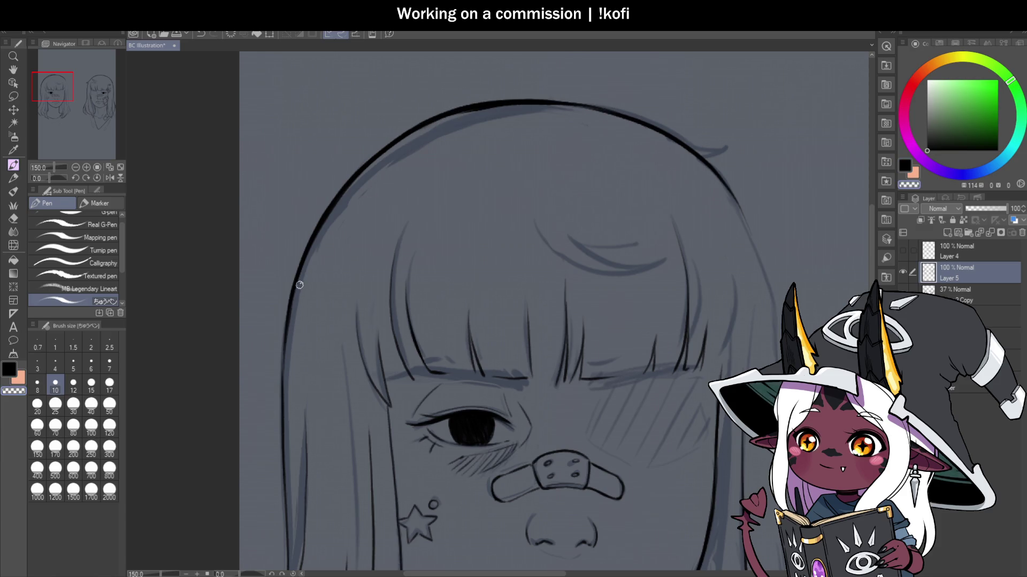
{"action": "left_click_drag", "start_coordinate": [287, 315], "coordinate": [277, 409]}
{"action": "key", "text": "ctrl+z"}
{"action": "left_click_drag", "start_coordinate": [289, 299], "coordinate": [279, 407]}
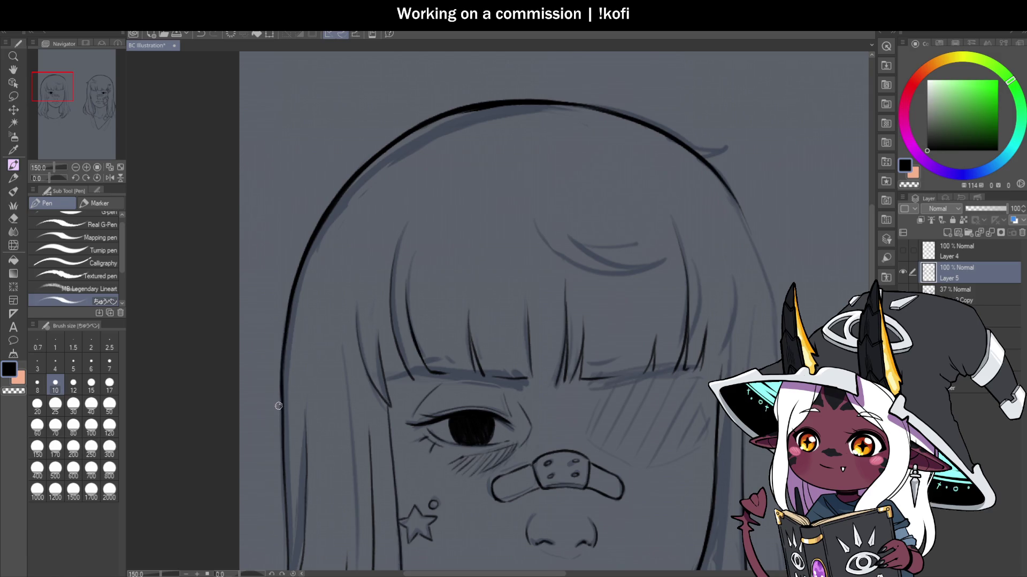
{"action": "scroll", "coordinate": [404, 189], "scroll_direction": "down", "scroll_amount": 4}
Step: Save the illustration
{"action": "scroll", "coordinate": [404, 188], "scroll_direction": "up", "scroll_amount": 1}
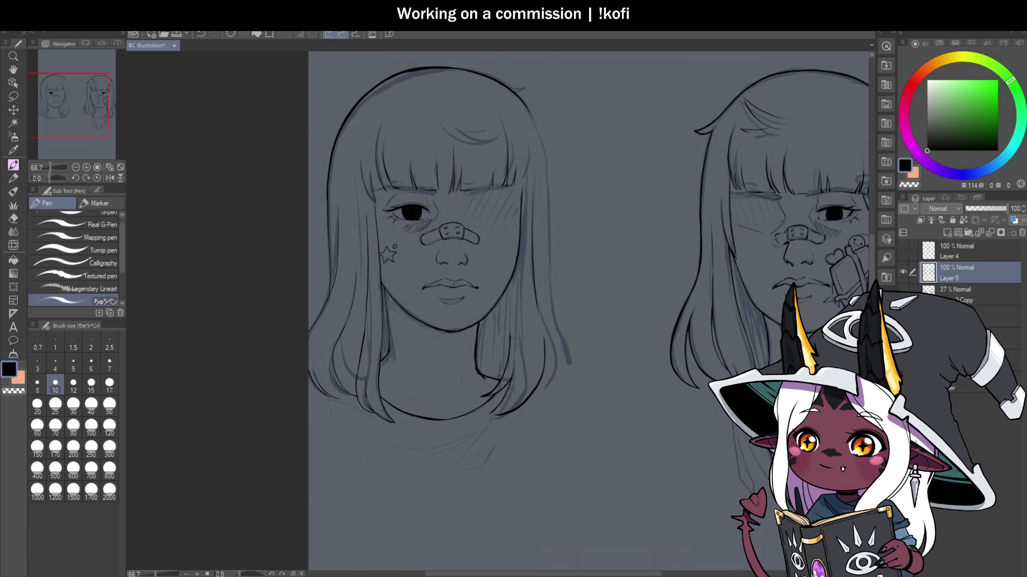
{"action": "scroll", "coordinate": [550, 317], "scroll_direction": "down", "scroll_amount": 1}
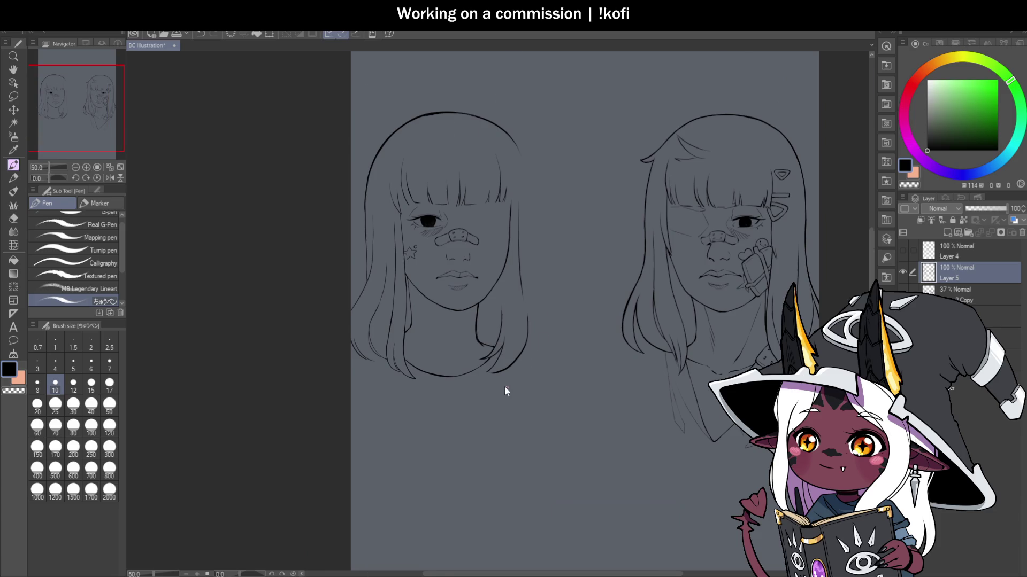
{"action": "scroll", "coordinate": [504, 386], "scroll_direction": "up", "scroll_amount": 3}
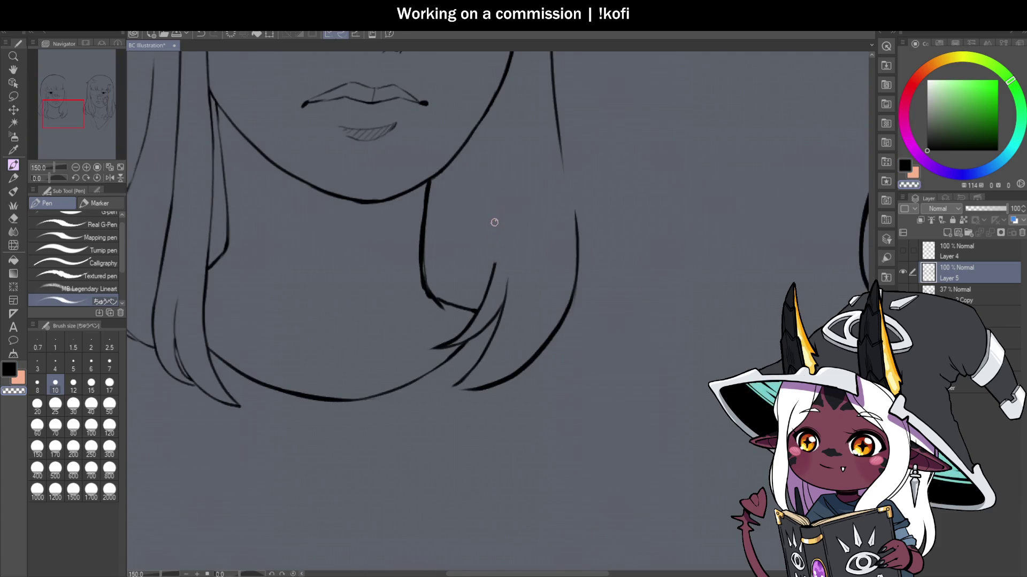
{"action": "key", "text": "ctrl+s"}
Step: Extend the hair strand upward beside the neck and show the 37% sketch copy layer
{"action": "scroll", "coordinate": [448, 342], "scroll_direction": "down", "scroll_amount": 2}
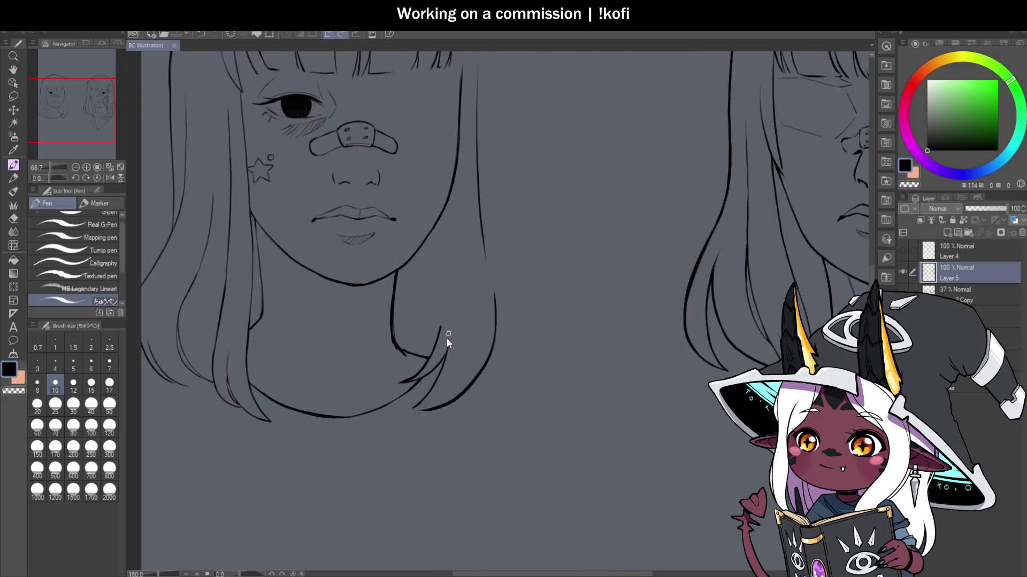
{"action": "scroll", "coordinate": [448, 337], "scroll_direction": "up", "scroll_amount": 2}
{"action": "left_click_drag", "start_coordinate": [433, 332], "coordinate": [450, 133]}
{"action": "scroll", "coordinate": [451, 265], "scroll_direction": "down", "scroll_amount": 2}
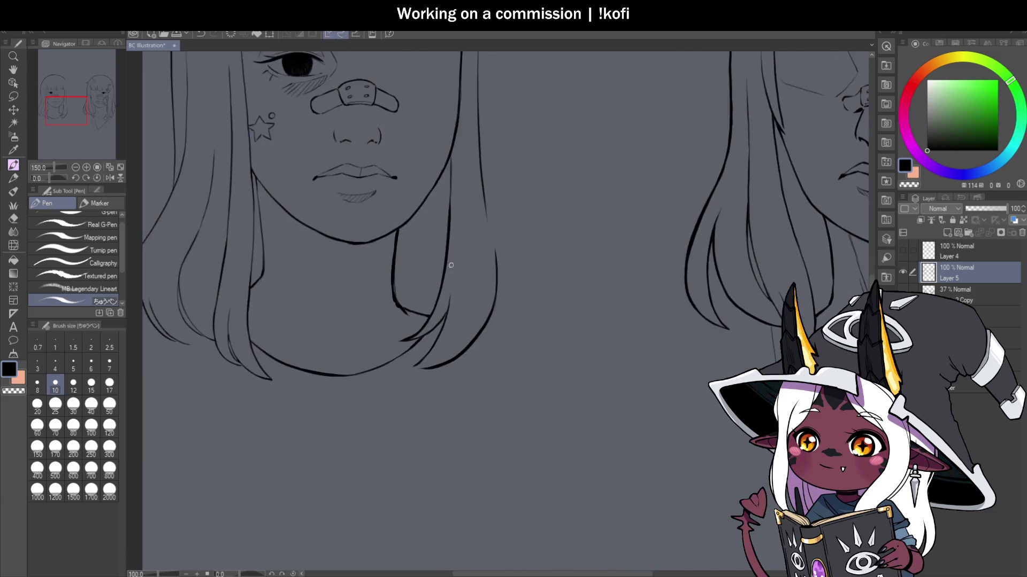
{"action": "scroll", "coordinate": [451, 264], "scroll_direction": "down", "scroll_amount": 3}
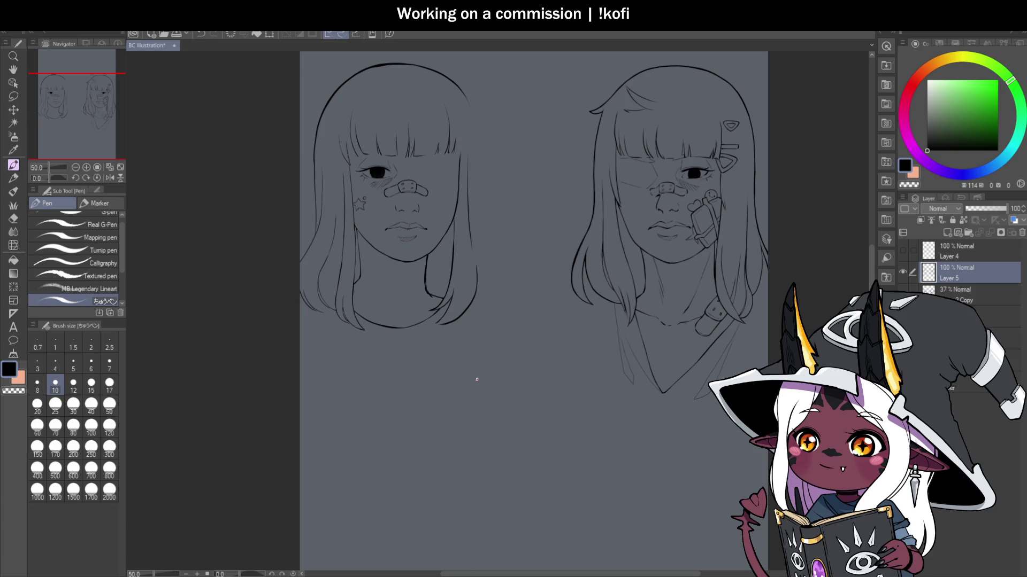
{"action": "left_click", "coordinate": [902, 294]}
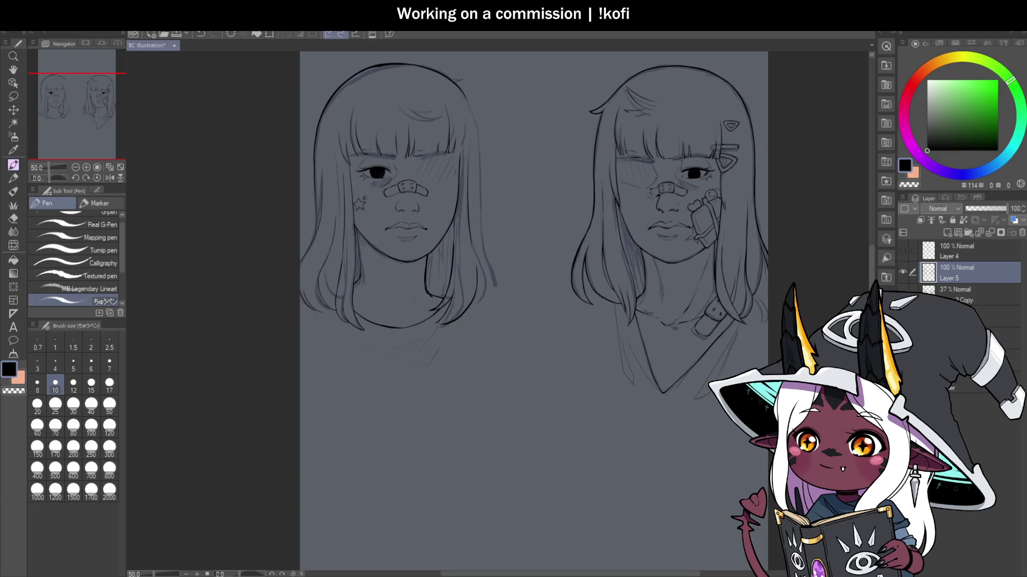
{"action": "scroll", "coordinate": [456, 123], "scroll_direction": "up", "scroll_amount": 3}
Step: Thicken the crown outline into a curved pointed flick, erasing excess, then reset the rotation
{"action": "scroll", "coordinate": [470, 102], "scroll_direction": "down", "scroll_amount": 2}
{"action": "scroll", "coordinate": [460, 154], "scroll_direction": "up", "scroll_amount": 4}
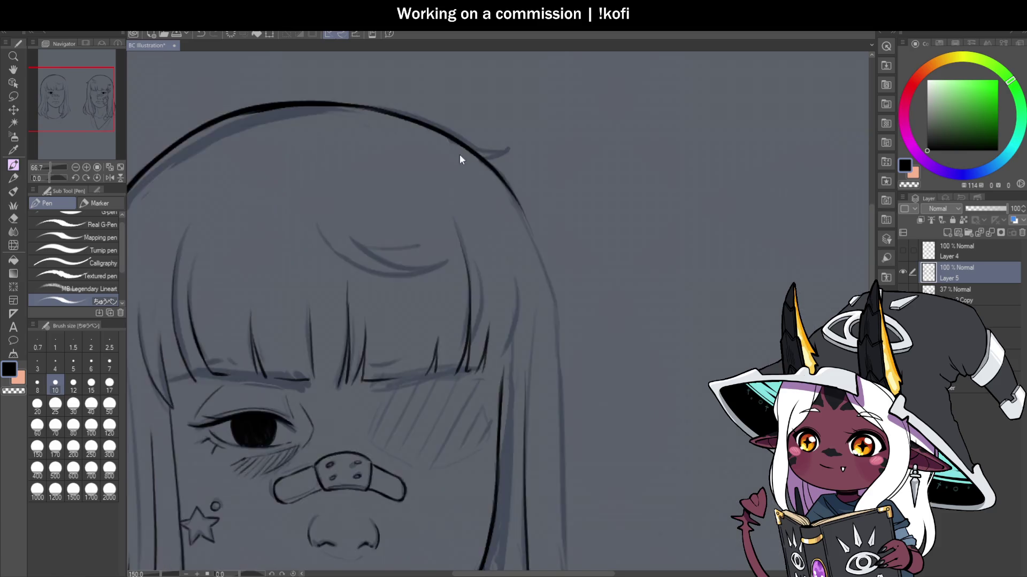
{"action": "mouse_move", "coordinate": [435, 134]}
{"action": "left_mouse_down"}
{"action": "mouse_move", "coordinate": [522, 142]}
{"action": "mouse_move", "coordinate": [492, 160]}
{"action": "left_mouse_up"}
{"action": "left_click_drag", "start_coordinate": [50, 178], "coordinate": [41, 178]}
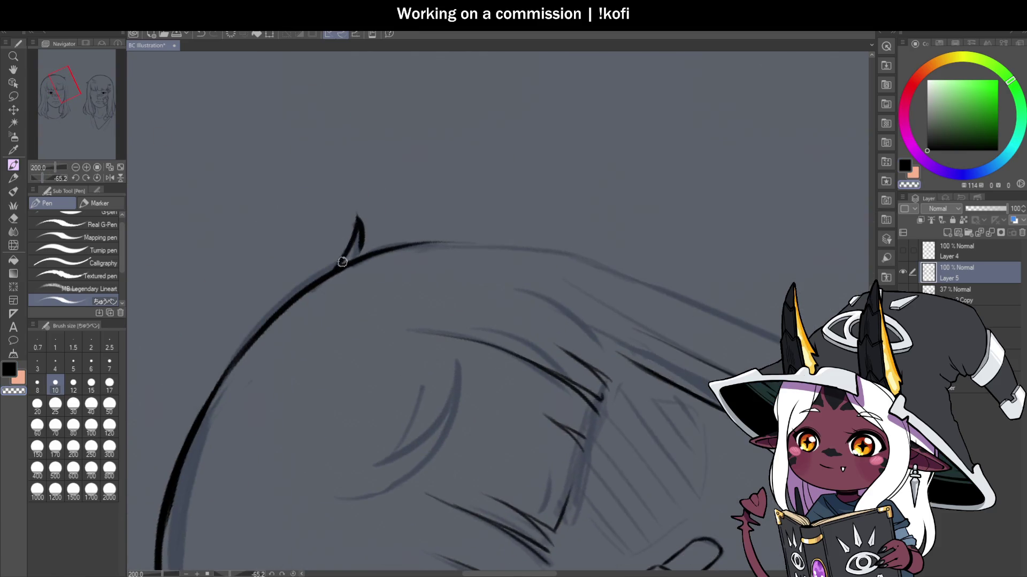
{"action": "key", "text": "c"}
{"action": "mouse_move", "coordinate": [355, 257]}
{"action": "left_mouse_down"}
{"action": "mouse_move", "coordinate": [360, 250]}
{"action": "mouse_move", "coordinate": [339, 256]}
{"action": "left_mouse_up"}
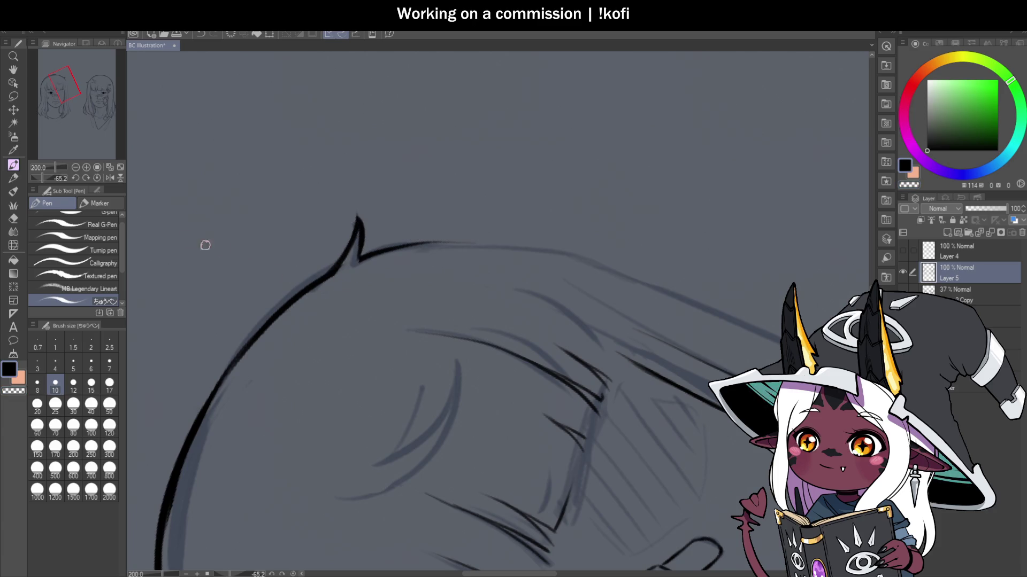
{"action": "left_click", "coordinate": [96, 177]}
{"action": "scroll", "coordinate": [454, 85], "scroll_direction": "down", "scroll_amount": 3}
{"action": "scroll", "coordinate": [344, 316], "scroll_direction": "up", "scroll_amount": 3}
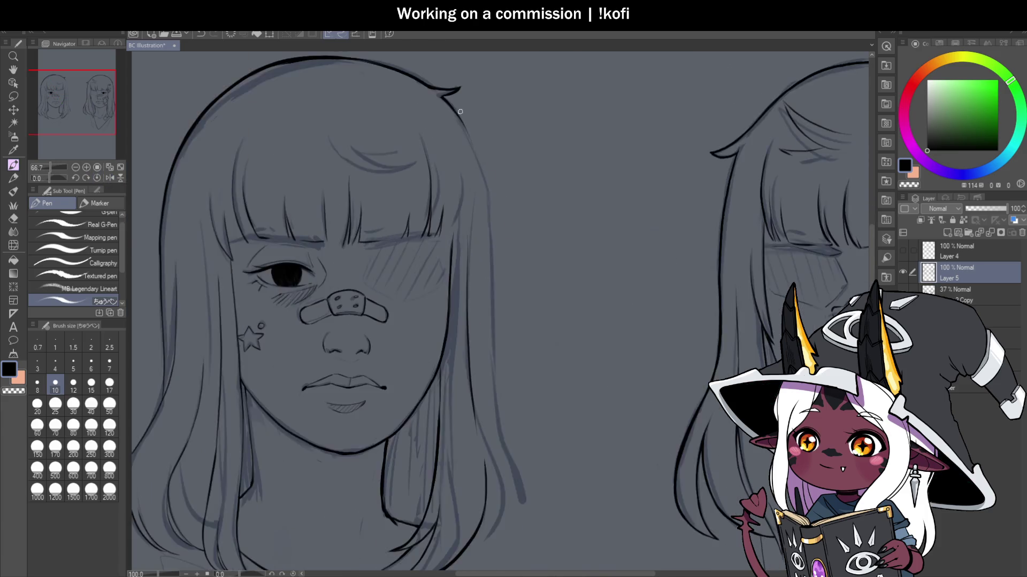
{"action": "scroll", "coordinate": [344, 316], "scroll_direction": "down", "scroll_amount": 3}
{"action": "scroll", "coordinate": [393, 188], "scroll_direction": "up", "scroll_amount": 6}
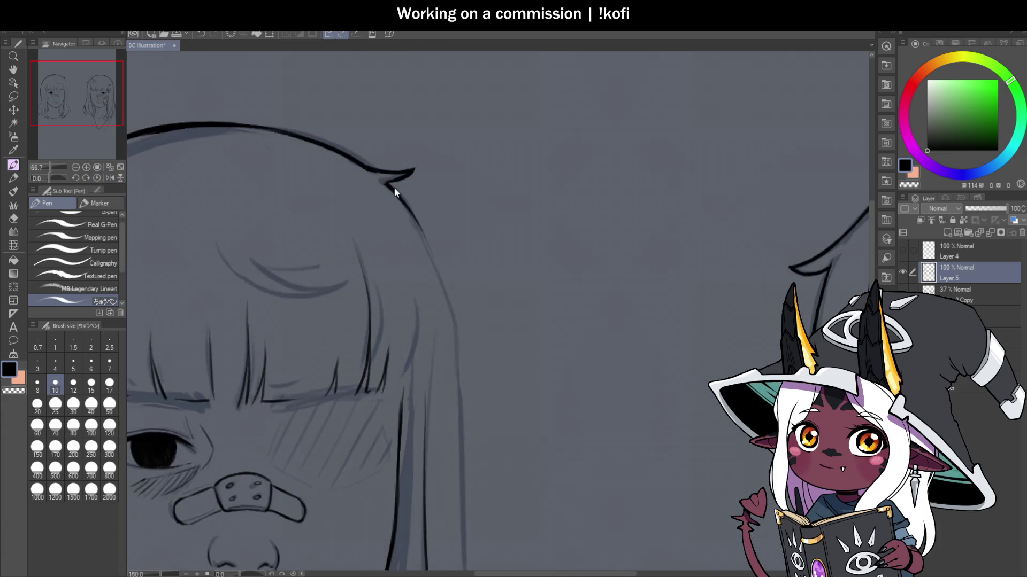
{"action": "scroll", "coordinate": [360, 149], "scroll_direction": "down", "scroll_amount": 5}
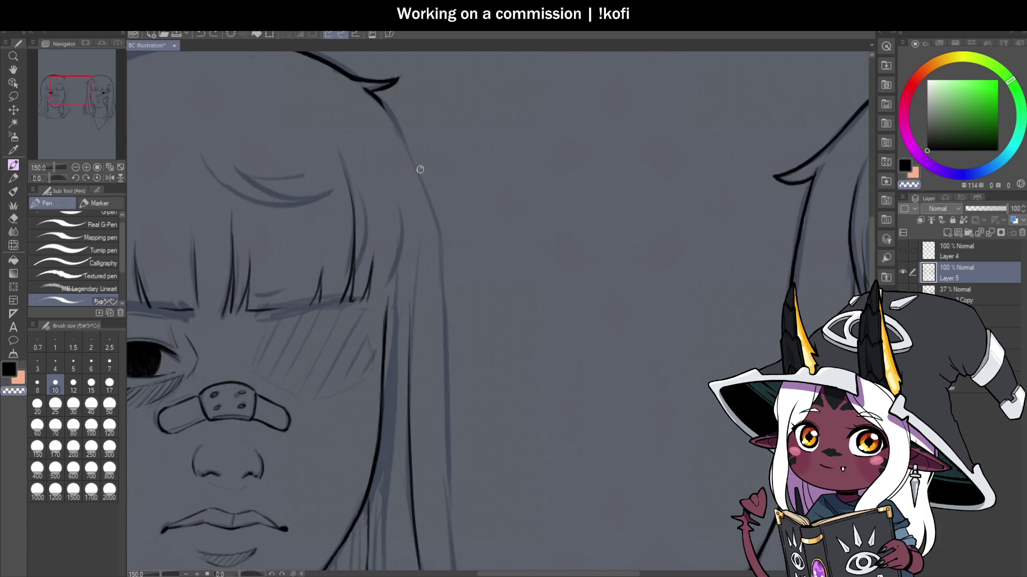
Step: Ink the right outer edge of the left girl's hair, redrawing the stroke until it fits
{"action": "mouse_move", "coordinate": [379, 99]}
{"action": "left_mouse_down"}
{"action": "mouse_move", "coordinate": [417, 171]}
{"action": "mouse_move", "coordinate": [390, 120]}
{"action": "mouse_move", "coordinate": [438, 255]}
{"action": "left_mouse_up"}
{"action": "key", "text": "ctrl+z"}
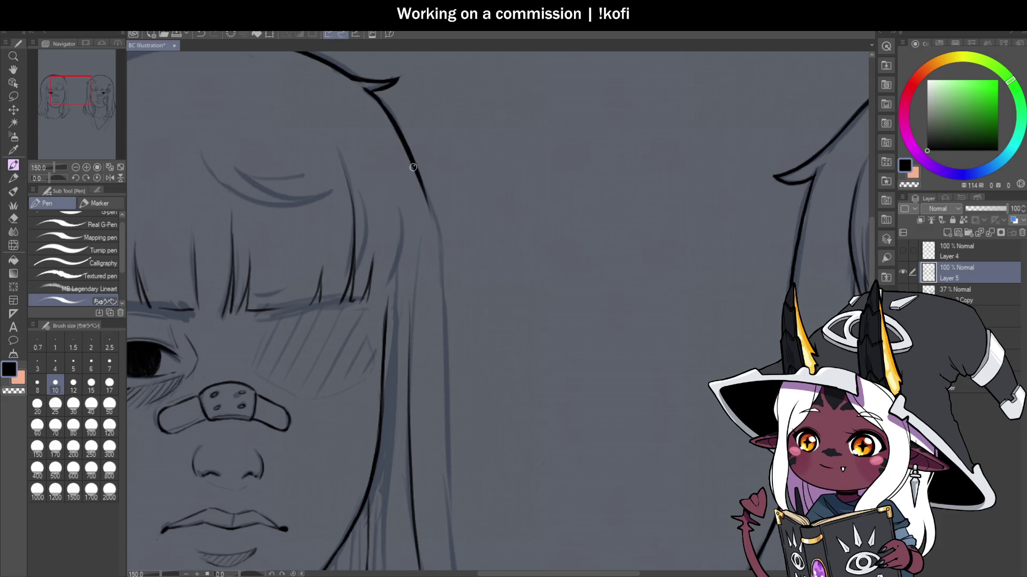
{"action": "left_click_drag", "start_coordinate": [417, 171], "coordinate": [439, 391]}
{"action": "scroll", "coordinate": [439, 391], "scroll_direction": "down", "scroll_amount": 2}
{"action": "scroll", "coordinate": [458, 224], "scroll_direction": "up", "scroll_amount": 1}
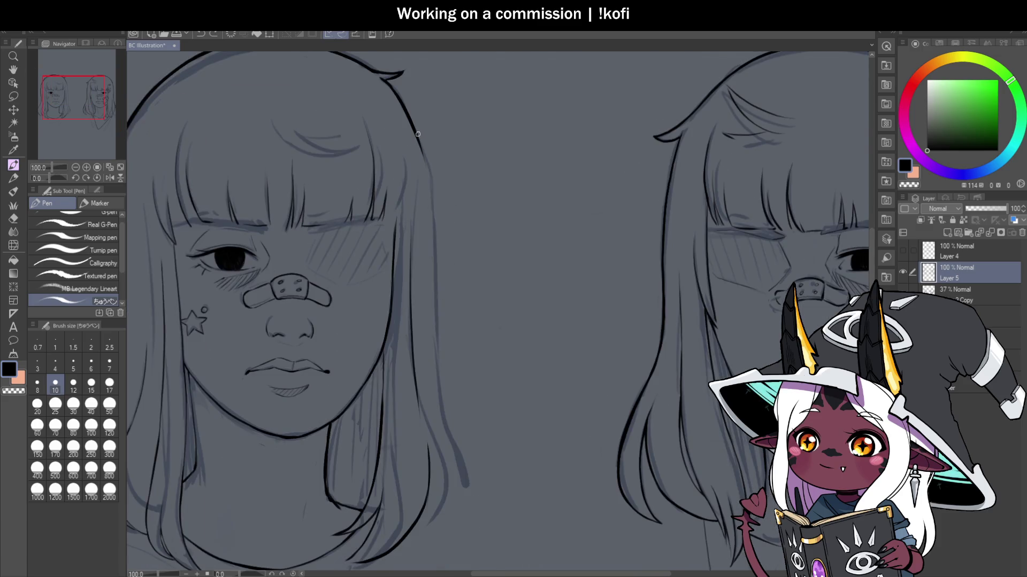
{"action": "key", "text": "ctrl+z"}
{"action": "left_click_drag", "start_coordinate": [415, 134], "coordinate": [428, 283]}
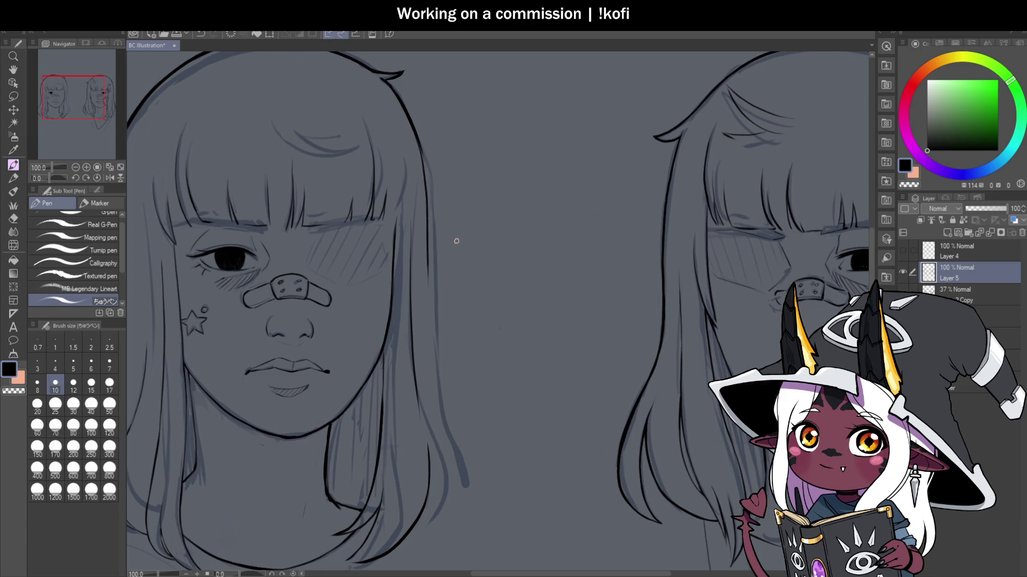
Step: Erase the overlapping hair-edge line, save, and redraw a dark hair-edge line
{"action": "key", "text": "c"}
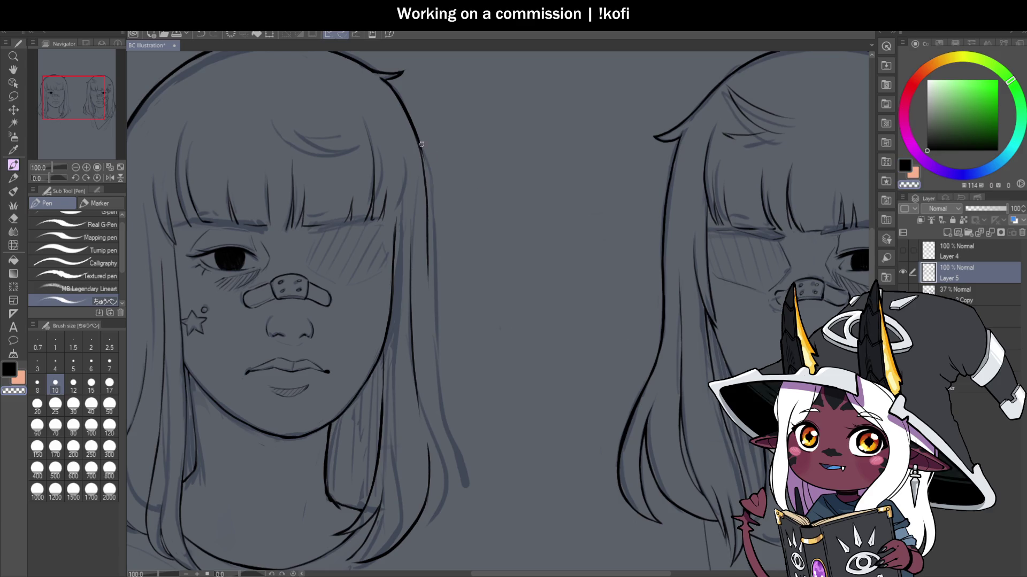
{"action": "left_click_drag", "start_coordinate": [419, 138], "coordinate": [430, 283]}
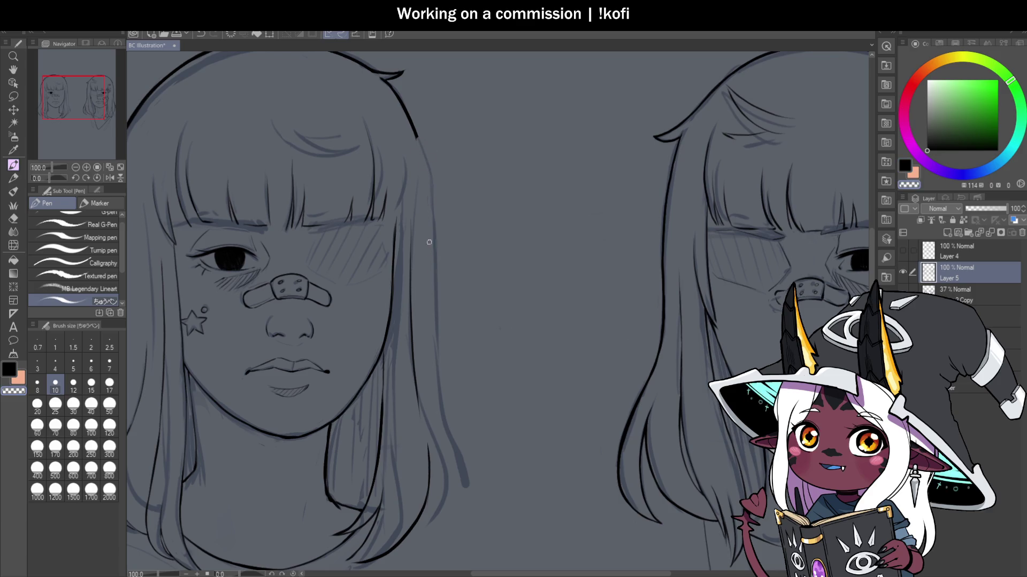
{"action": "key", "text": "ctrl+s"}
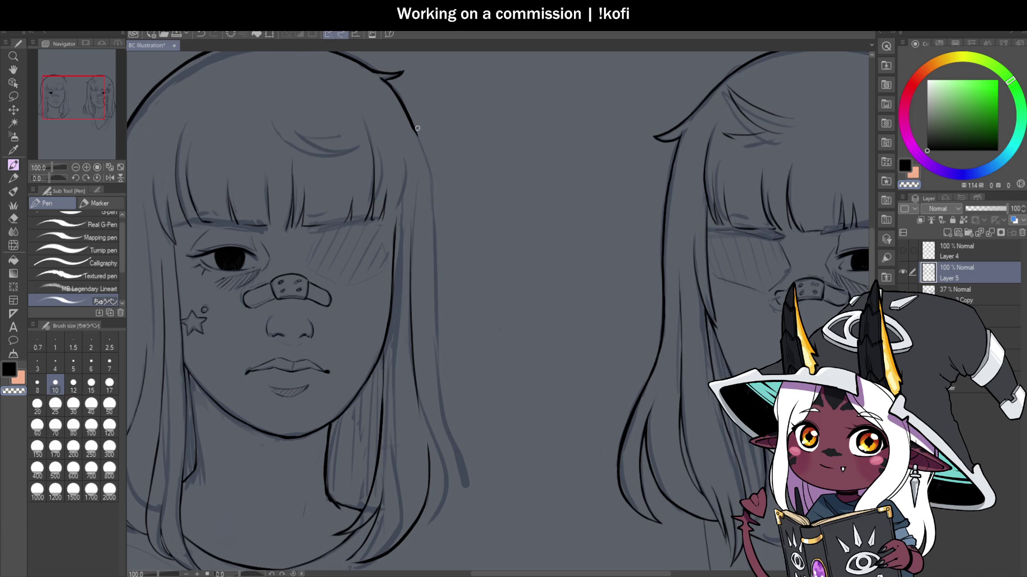
{"action": "key", "text": "c"}
{"action": "left_click_drag", "start_coordinate": [403, 106], "coordinate": [423, 163]}
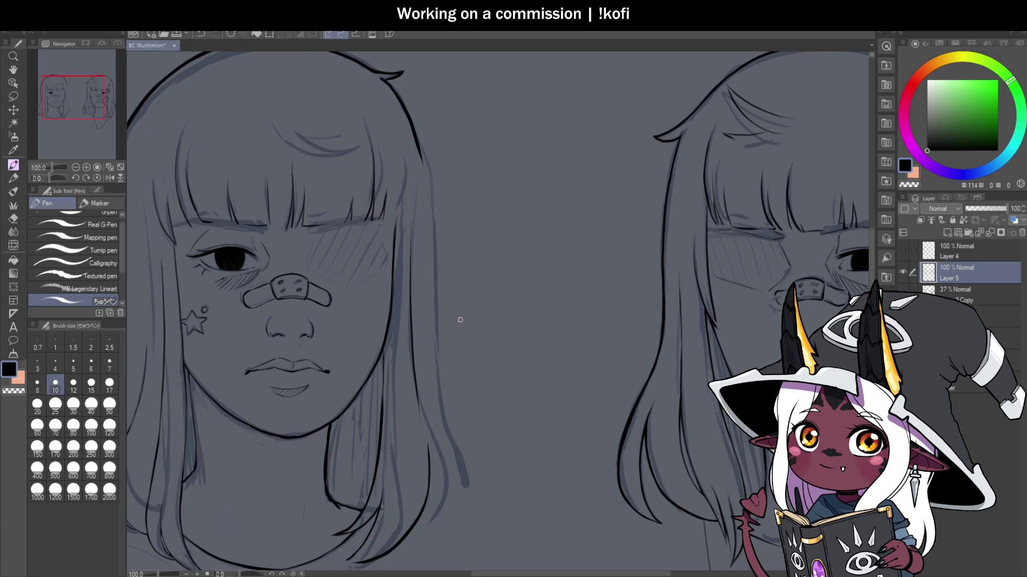
Step: Flip the canvas horizontally and ink the other outer hair edge down to the ends
{"action": "key", "text": "h"}
{"action": "scroll", "coordinate": [174, 152], "scroll_direction": "down", "scroll_amount": 2}
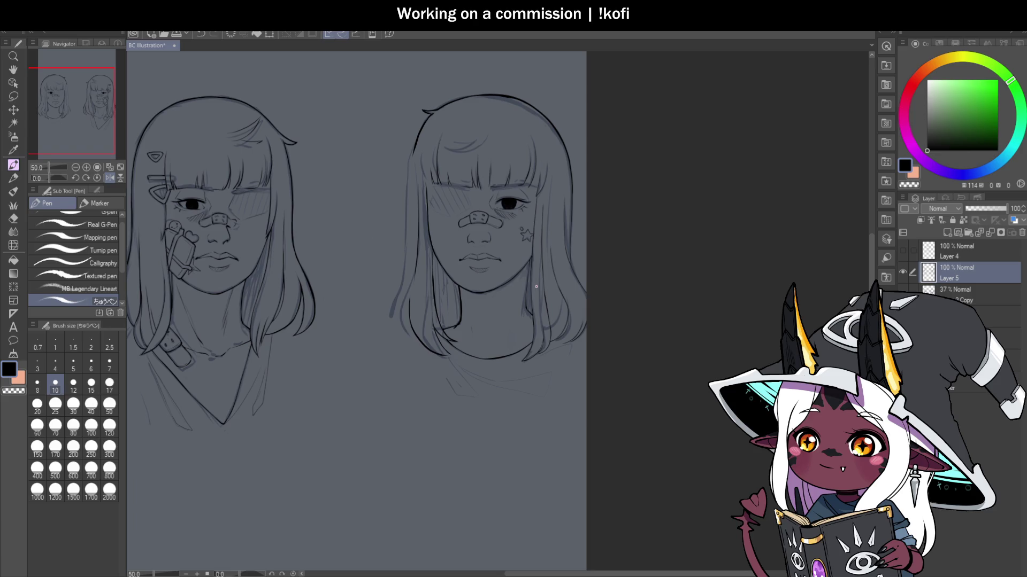
{"action": "scroll", "coordinate": [405, 138], "scroll_direction": "up", "scroll_amount": 2}
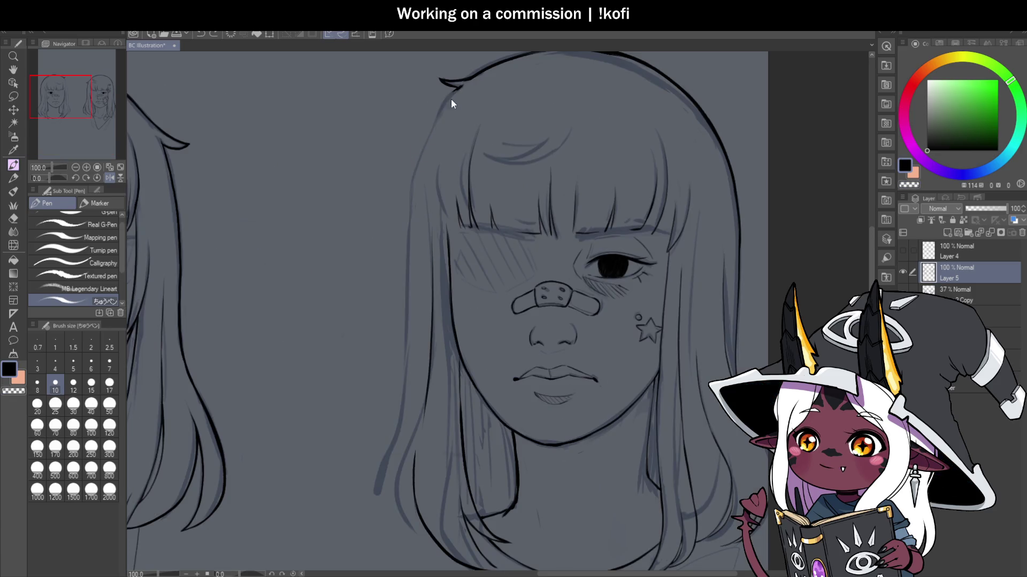
{"action": "left_click_drag", "start_coordinate": [458, 86], "coordinate": [415, 214]}
{"action": "scroll", "coordinate": [425, 221], "scroll_direction": "down", "scroll_amount": 2}
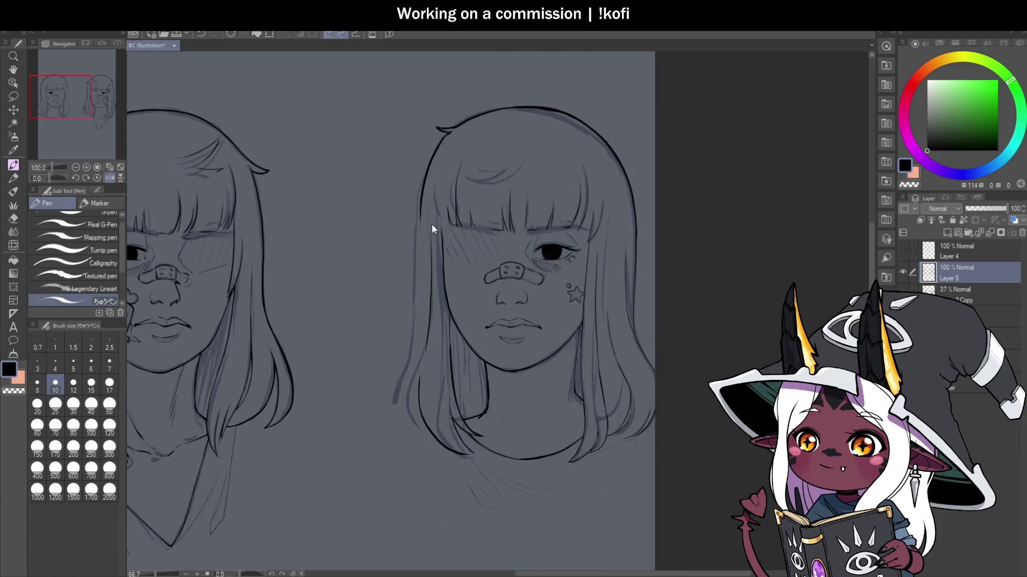
{"action": "scroll", "coordinate": [484, 299], "scroll_direction": "up", "scroll_amount": 2}
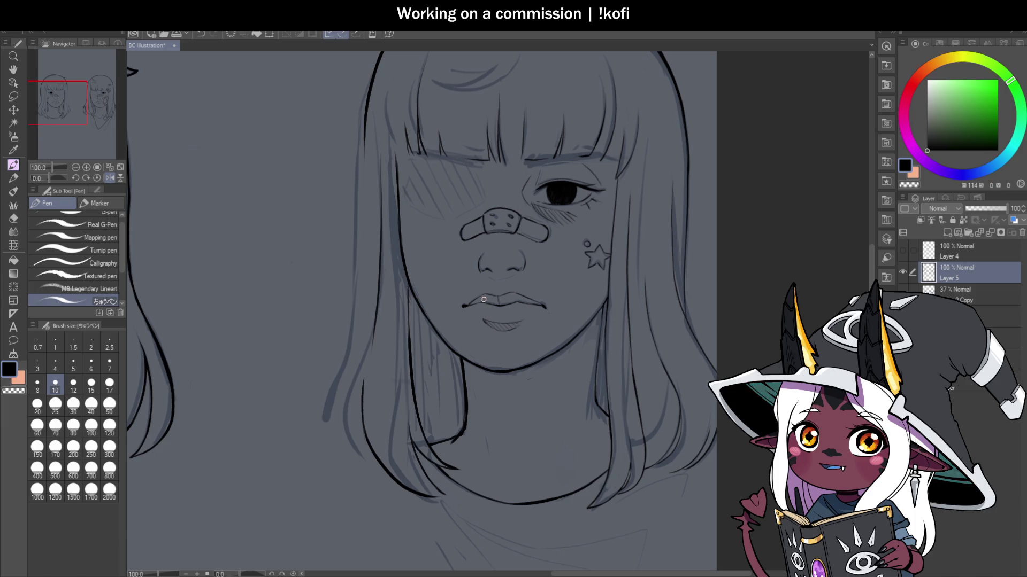
{"action": "scroll", "coordinate": [483, 300], "scroll_direction": "down", "scroll_amount": 2}
{"action": "scroll", "coordinate": [408, 156], "scroll_direction": "up", "scroll_amount": 2}
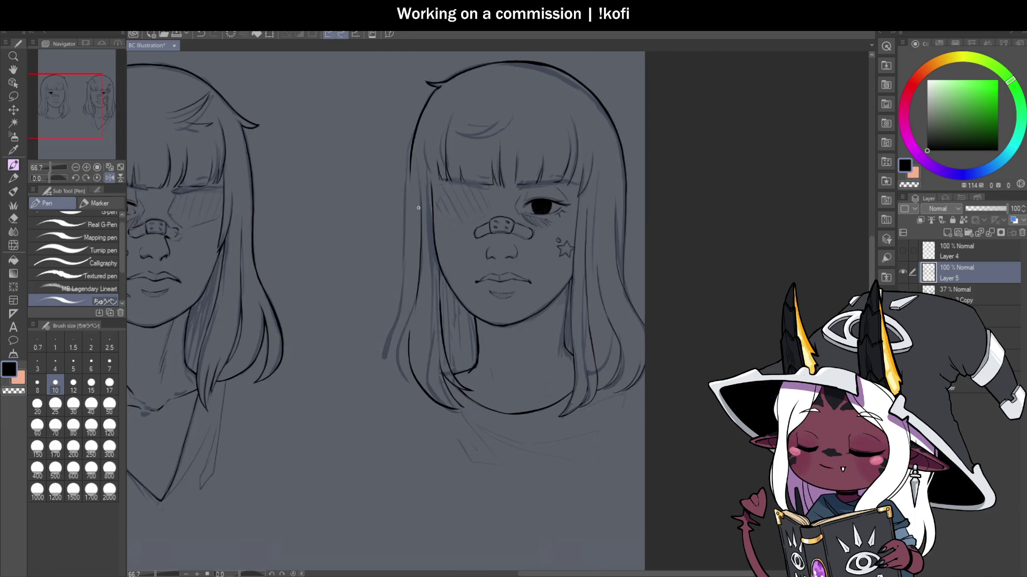
{"action": "left_click_drag", "start_coordinate": [408, 156], "coordinate": [404, 334]}
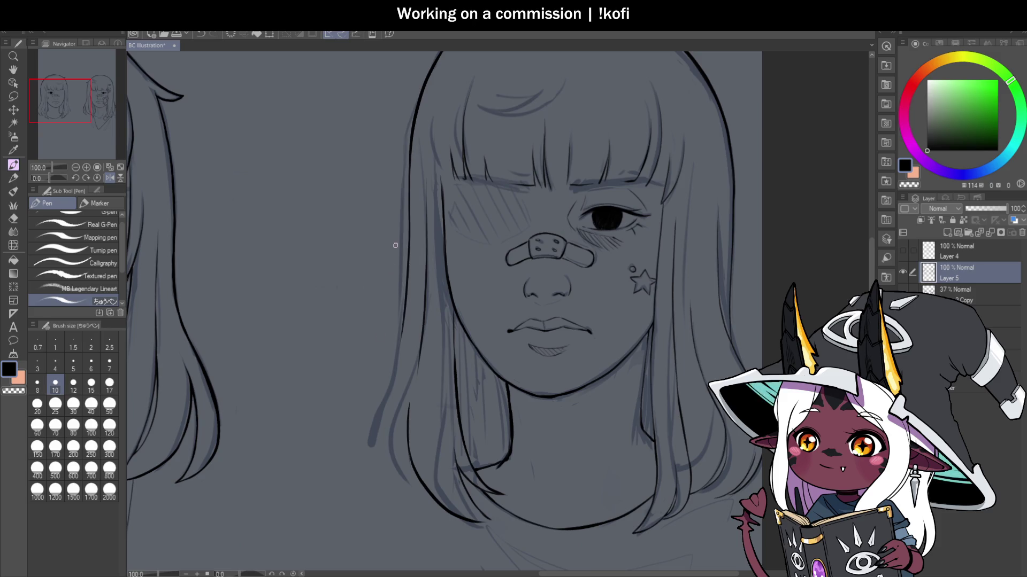
{"action": "scroll", "coordinate": [404, 334], "scroll_direction": "down", "scroll_amount": 2}
{"action": "scroll", "coordinate": [394, 148], "scroll_direction": "up", "scroll_amount": 3}
{"action": "left_click_drag", "start_coordinate": [394, 148], "coordinate": [374, 414]}
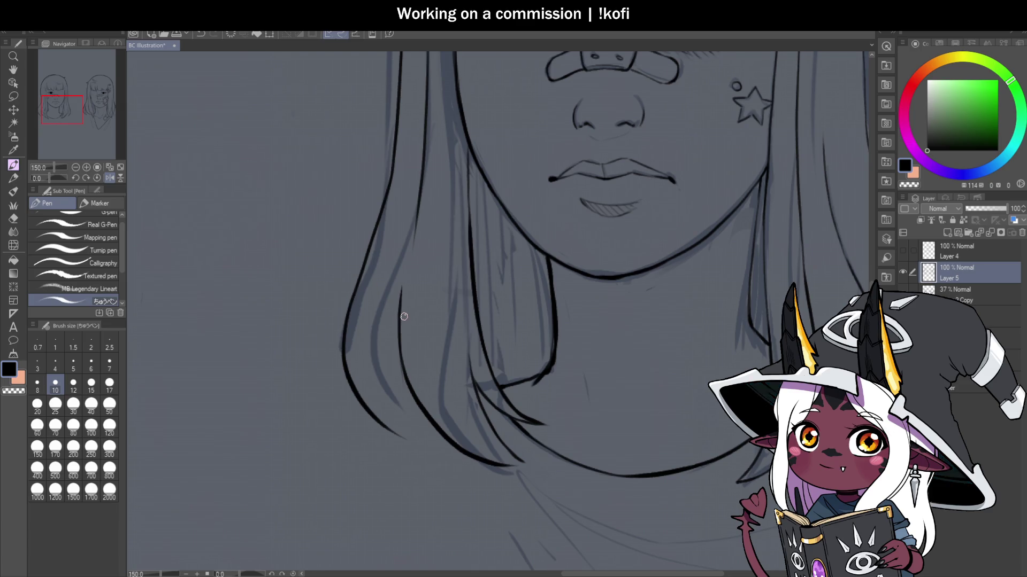
Step: Ink the hair line running up from the left girl's hair ends, redrawing it once
{"action": "scroll", "coordinate": [405, 307], "scroll_direction": "down", "scroll_amount": 3}
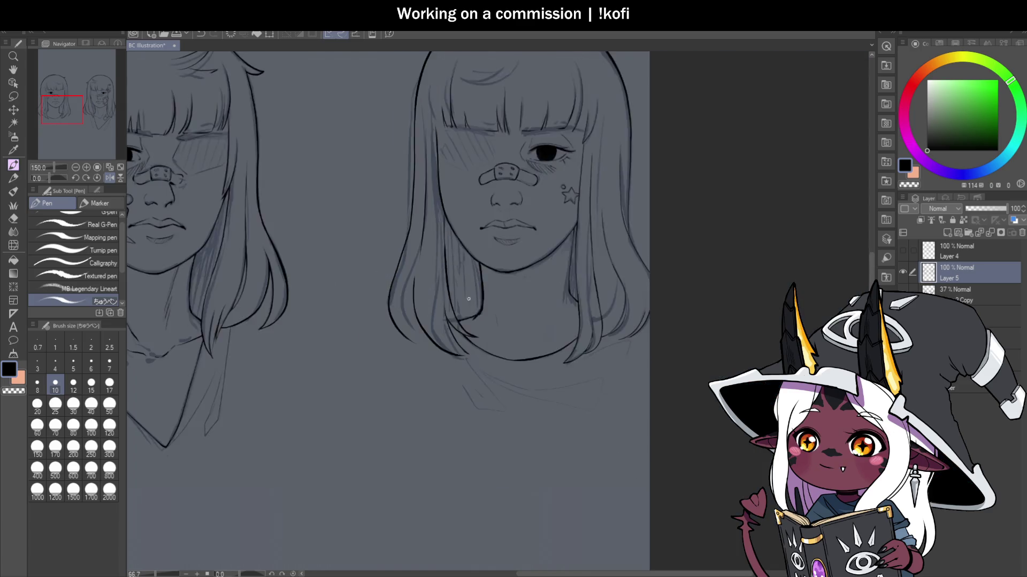
{"action": "scroll", "coordinate": [422, 293], "scroll_direction": "up", "scroll_amount": 4}
{"action": "left_click_drag", "start_coordinate": [422, 293], "coordinate": [448, 149]}
{"action": "key", "text": "ctrl+z"}
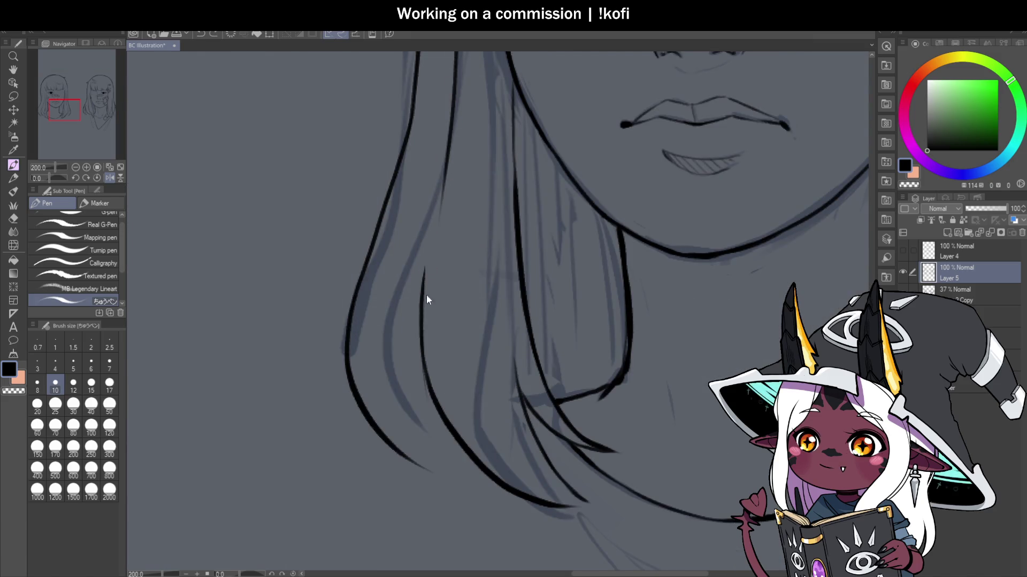
{"action": "left_click_drag", "start_coordinate": [426, 298], "coordinate": [448, 149]}
Step: Ink three lower hair strands that join the bottom curve of the bob
{"action": "scroll", "coordinate": [448, 120], "scroll_direction": "down", "scroll_amount": 4}
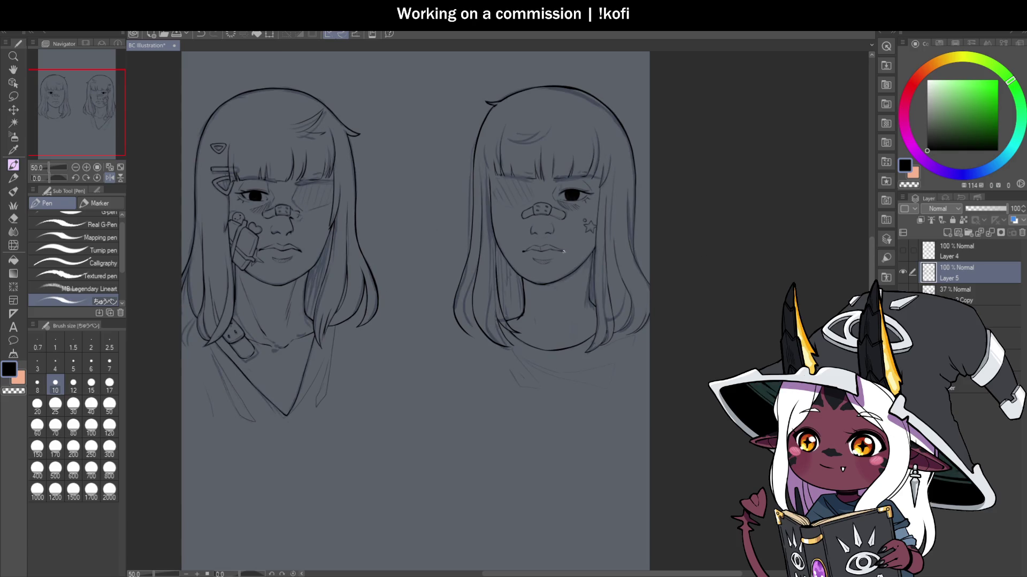
{"action": "scroll", "coordinate": [601, 301], "scroll_direction": "up", "scroll_amount": 1}
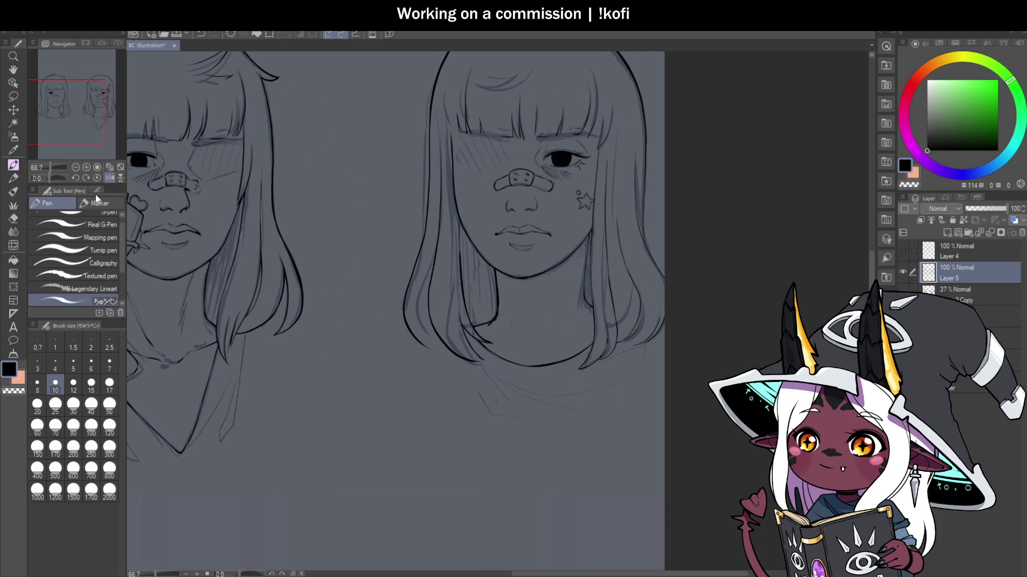
{"action": "scroll", "coordinate": [375, 300], "scroll_direction": "down", "scroll_amount": 2}
{"action": "scroll", "coordinate": [552, 320], "scroll_direction": "up", "scroll_amount": 6}
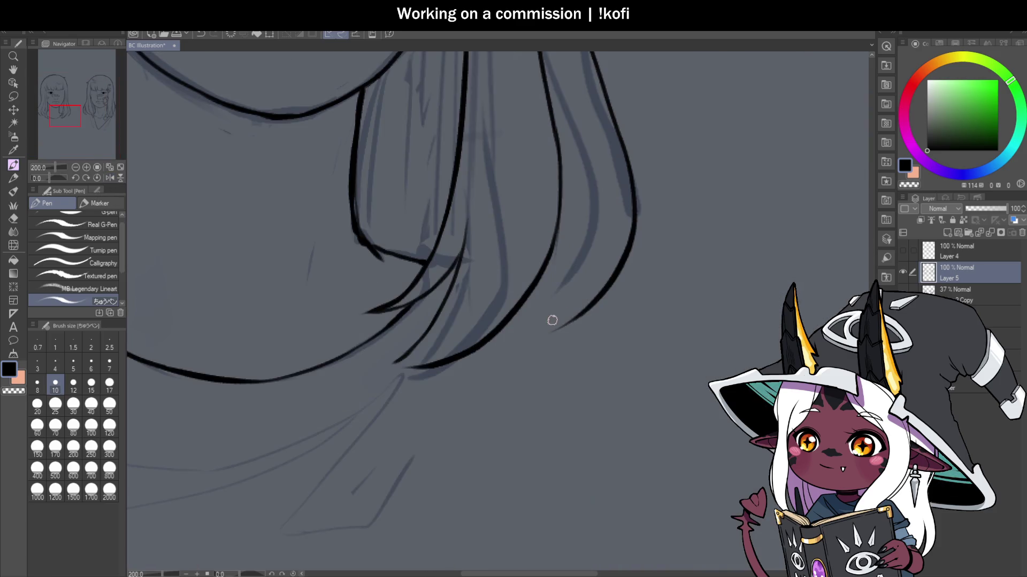
{"action": "scroll", "coordinate": [488, 337], "scroll_direction": "down", "scroll_amount": 1}
{"action": "scroll", "coordinate": [538, 257], "scroll_direction": "up", "scroll_amount": 1}
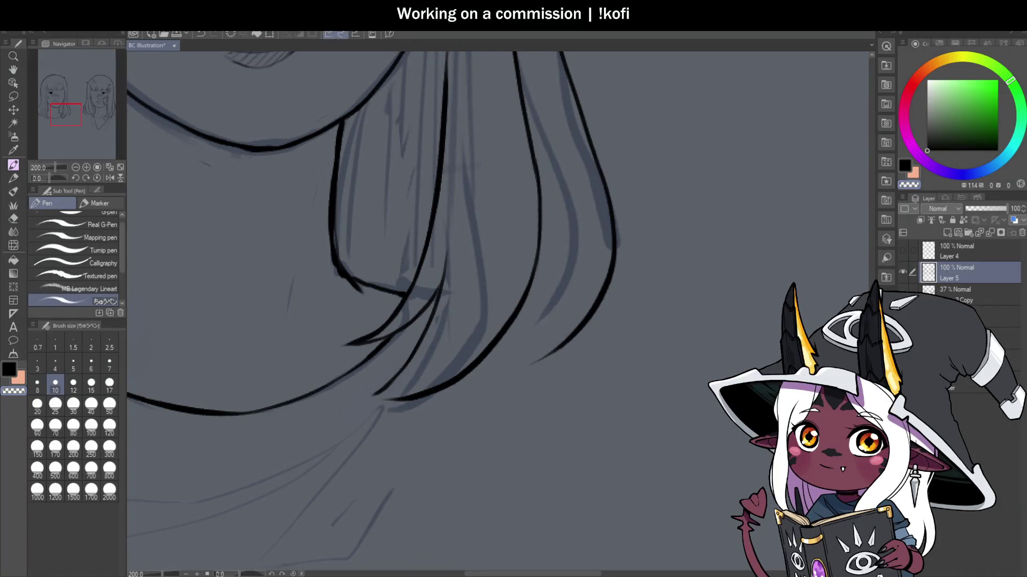
{"action": "scroll", "coordinate": [348, 228], "scroll_direction": "down", "scroll_amount": 1}
{"action": "scroll", "coordinate": [348, 228], "scroll_direction": "down", "scroll_amount": 1}
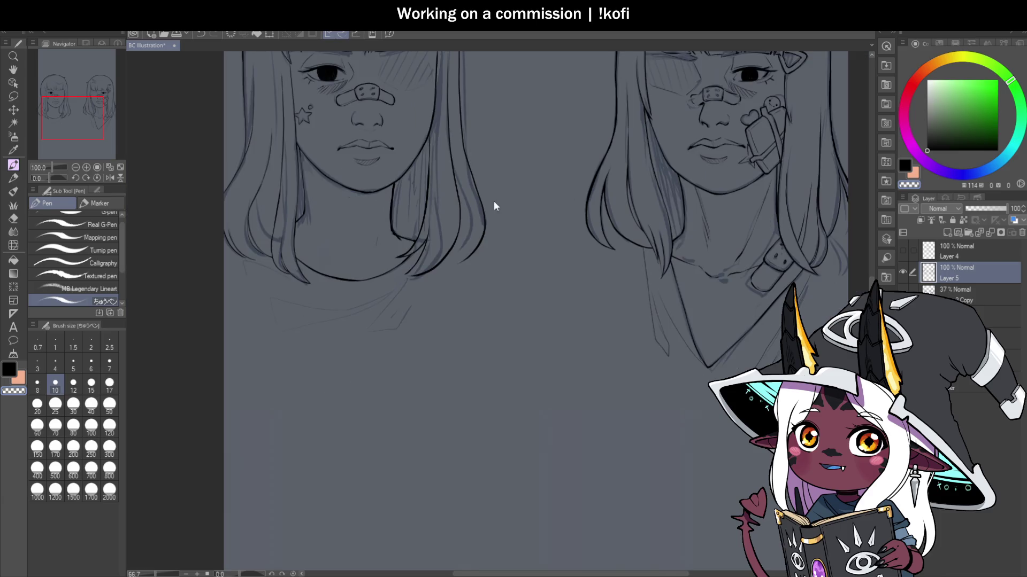
{"action": "scroll", "coordinate": [492, 203], "scroll_direction": "down", "scroll_amount": 1}
{"action": "scroll", "coordinate": [467, 253], "scroll_direction": "down", "scroll_amount": 1}
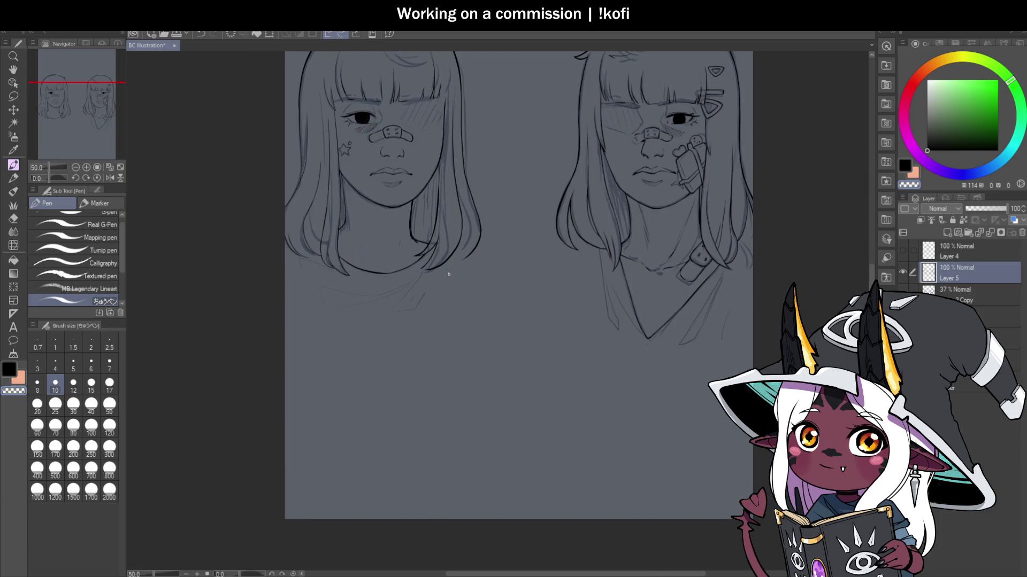
{"action": "scroll", "coordinate": [484, 259], "scroll_direction": "up", "scroll_amount": 6}
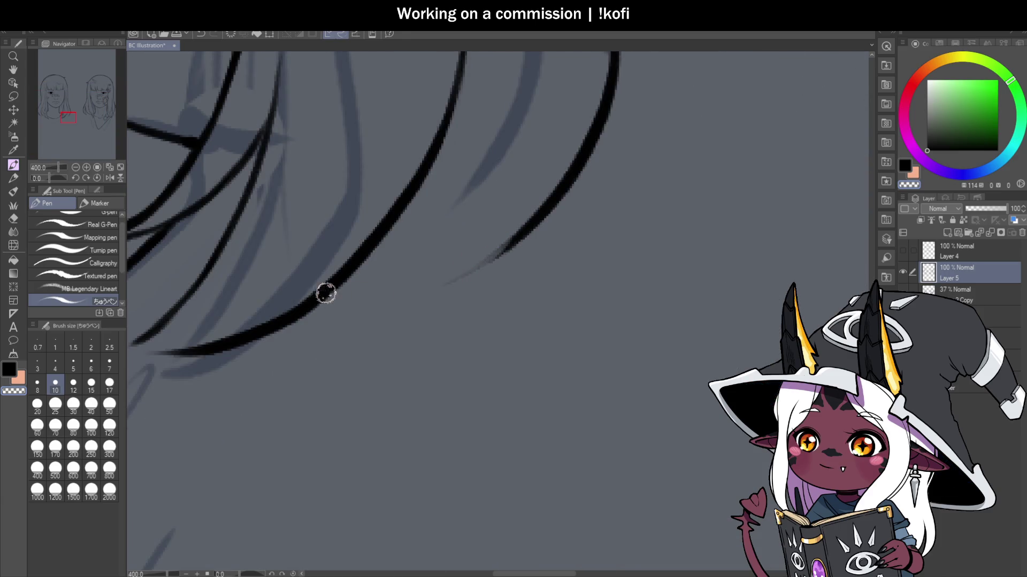
{"action": "left_click_drag", "start_coordinate": [525, 222], "coordinate": [313, 292]}
{"action": "scroll", "coordinate": [447, 293], "scroll_direction": "down", "scroll_amount": 4}
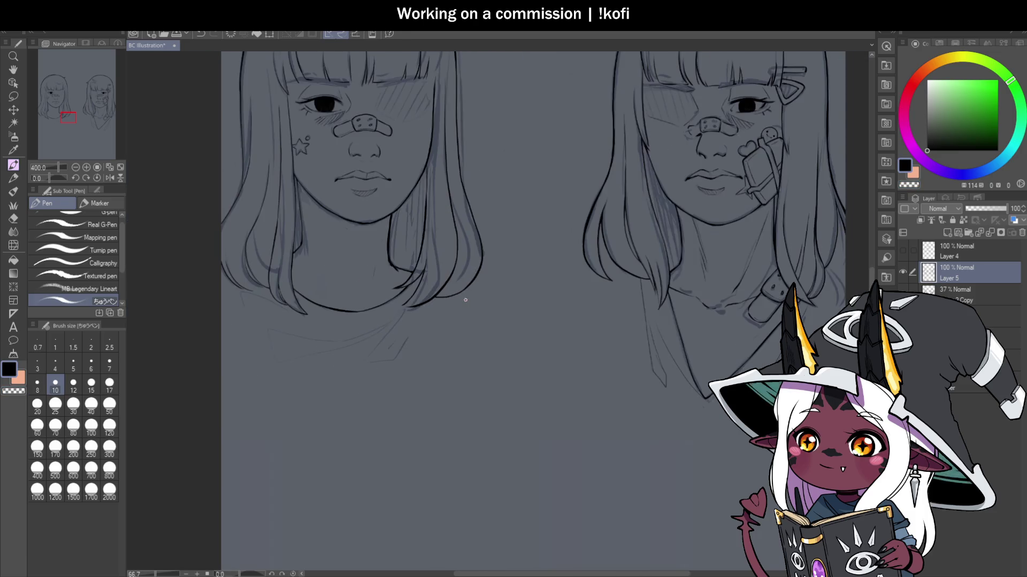
{"action": "scroll", "coordinate": [437, 147], "scroll_direction": "up", "scroll_amount": 1}
{"action": "left_click_drag", "start_coordinate": [451, 236], "coordinate": [457, 337]}
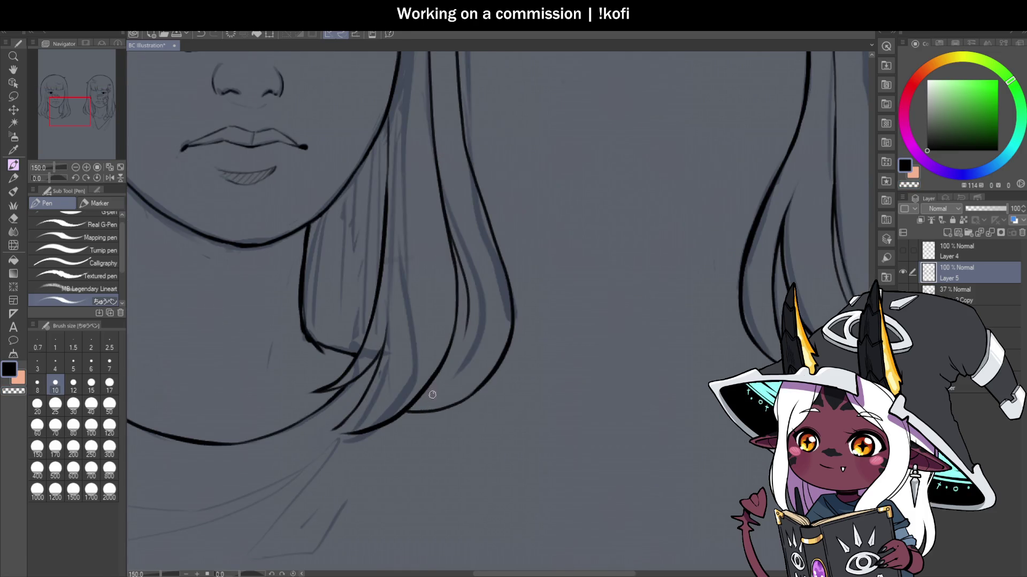
{"action": "scroll", "coordinate": [433, 395], "scroll_direction": "up", "scroll_amount": 1}
{"action": "mouse_move", "coordinate": [480, 278]}
{"action": "left_mouse_down"}
{"action": "mouse_move", "coordinate": [465, 328]}
{"action": "mouse_move", "coordinate": [435, 369]}
{"action": "left_mouse_up"}
Step: Ink the hair line and face edge left of the girl's chin
{"action": "scroll", "coordinate": [434, 370], "scroll_direction": "up", "scroll_amount": 2}
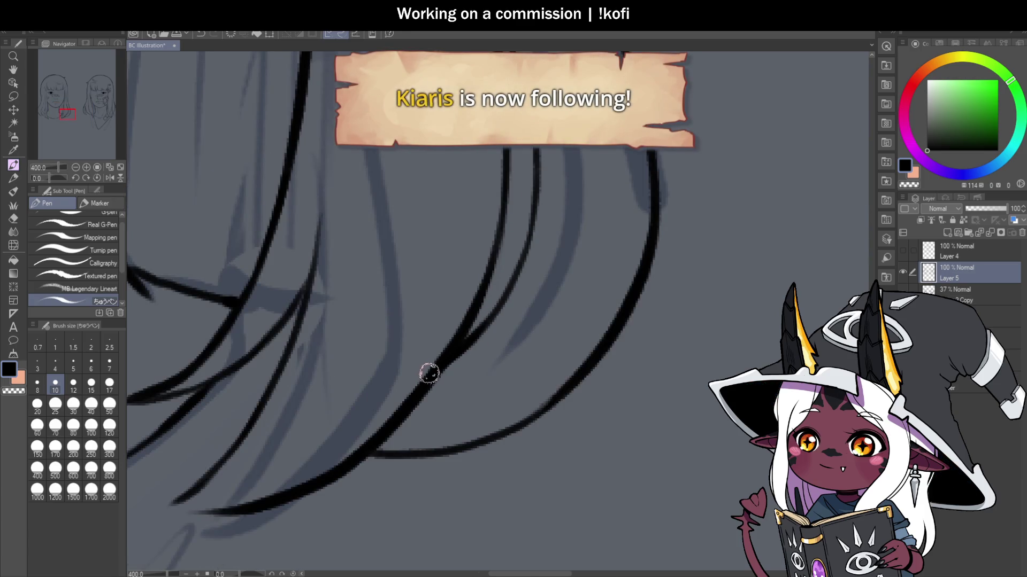
{"action": "scroll", "coordinate": [450, 334], "scroll_direction": "down", "scroll_amount": 3}
{"action": "scroll", "coordinate": [452, 335], "scroll_direction": "down", "scroll_amount": 1}
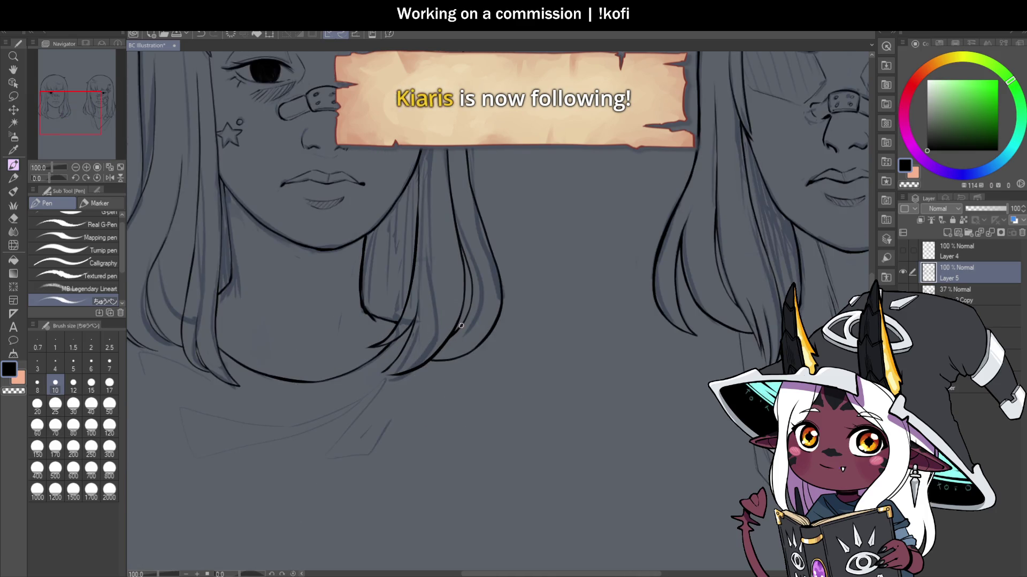
{"action": "scroll", "coordinate": [461, 326], "scroll_direction": "down", "scroll_amount": 1}
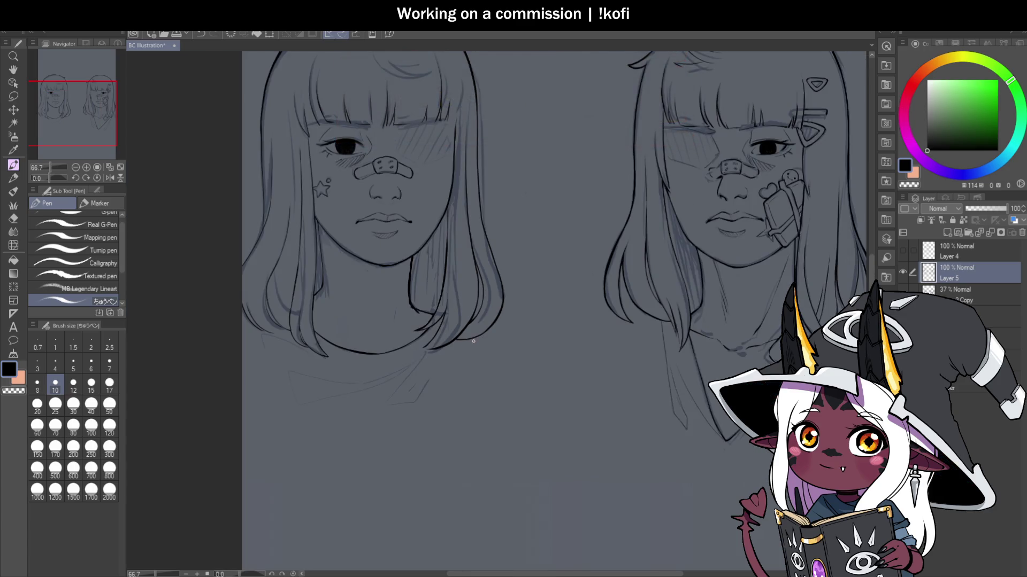
{"action": "scroll", "coordinate": [319, 224], "scroll_direction": "up", "scroll_amount": 3}
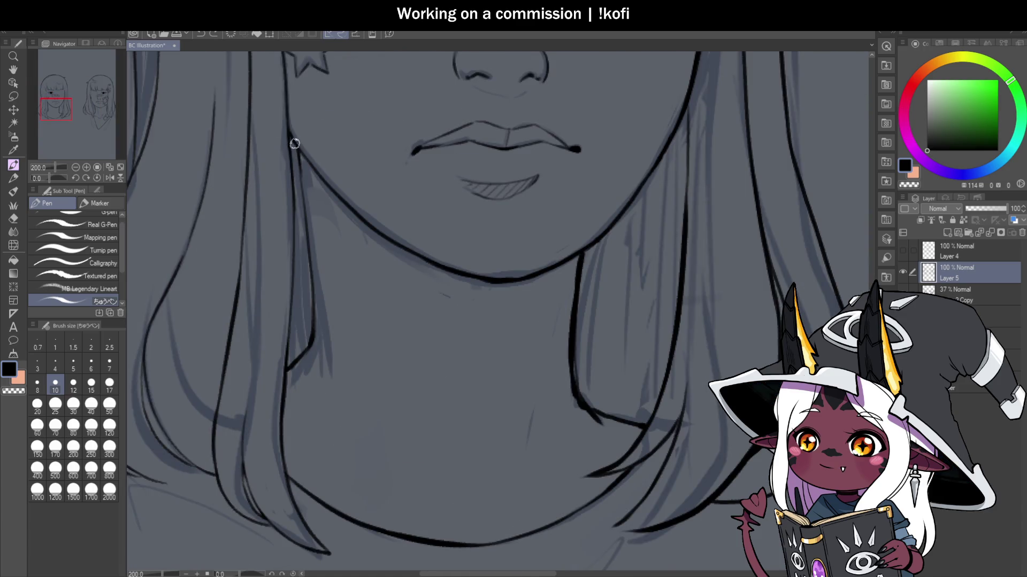
{"action": "left_click_drag", "start_coordinate": [294, 142], "coordinate": [308, 238]}
{"action": "mouse_move", "coordinate": [298, 184]}
{"action": "left_mouse_down"}
{"action": "mouse_move", "coordinate": [314, 328]}
{"action": "mouse_move", "coordinate": [292, 302]}
{"action": "left_mouse_up"}
{"action": "left_click_drag", "start_coordinate": [288, 338], "coordinate": [290, 279]}
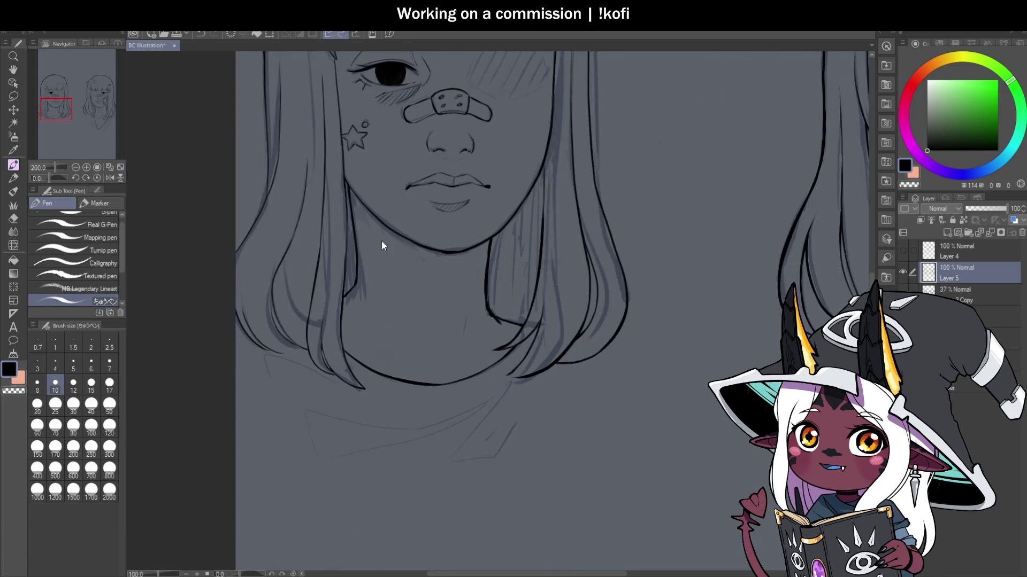
{"action": "key", "text": "ctrl+minus"}
{"action": "key", "text": "ctrl+minus"}
{"action": "key", "text": "ctrl+plus"}
{"action": "mouse_move", "coordinate": [342, 169]}
{"action": "left_mouse_down"}
{"action": "mouse_move", "coordinate": [347, 222]}
{"action": "mouse_move", "coordinate": [339, 140]}
{"action": "left_mouse_up"}
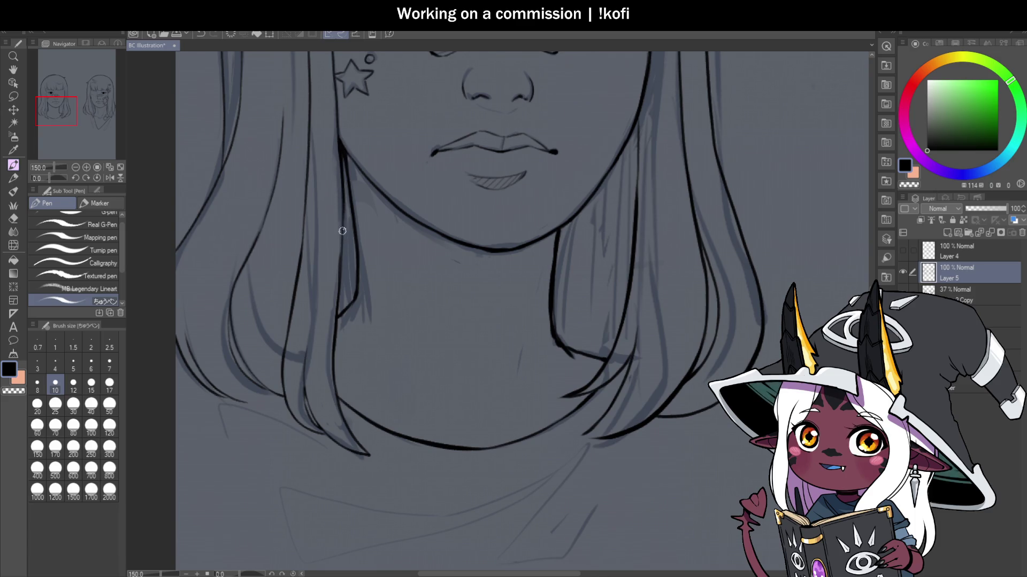
Step: Ink a single vertical hair line beside the left girl's face
{"action": "key", "text": "ctrl+minus"}
{"action": "key", "text": "ctrl+minus"}
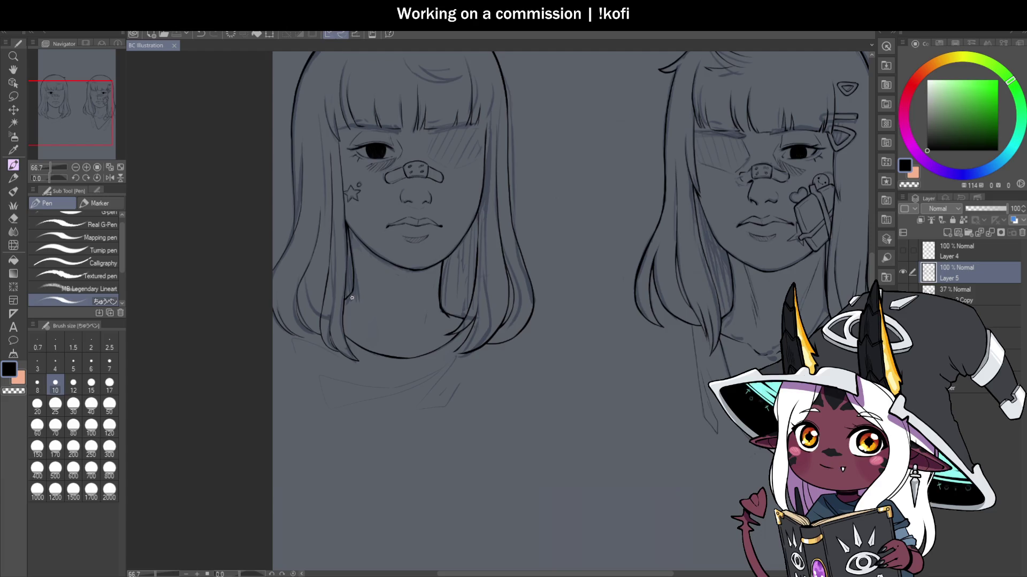
{"action": "scroll", "coordinate": [490, 295], "scroll_direction": "up", "scroll_amount": 4}
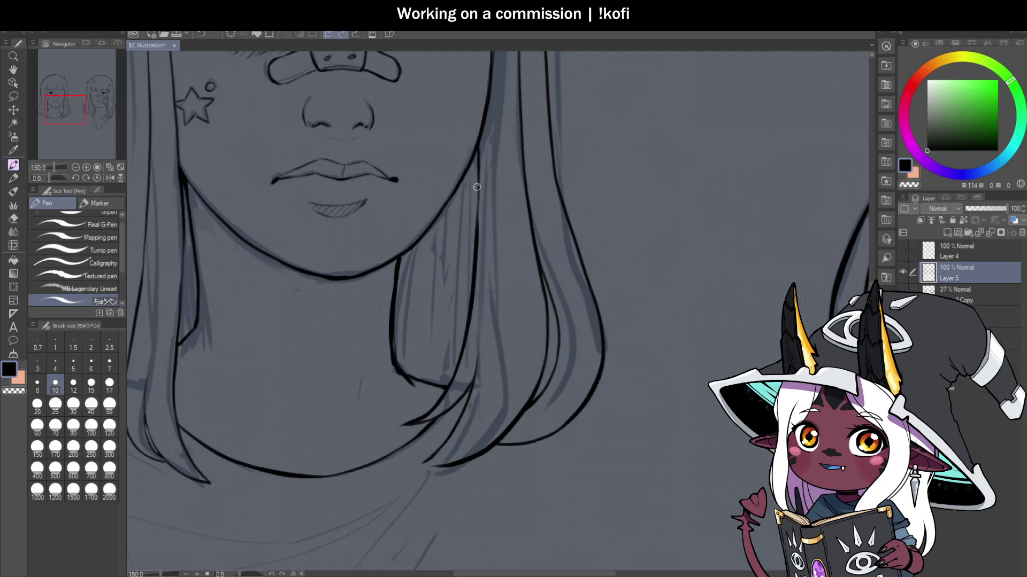
{"action": "left_click_drag", "start_coordinate": [477, 142], "coordinate": [477, 217]}
{"action": "scroll", "coordinate": [479, 248], "scroll_direction": "down", "scroll_amount": 4}
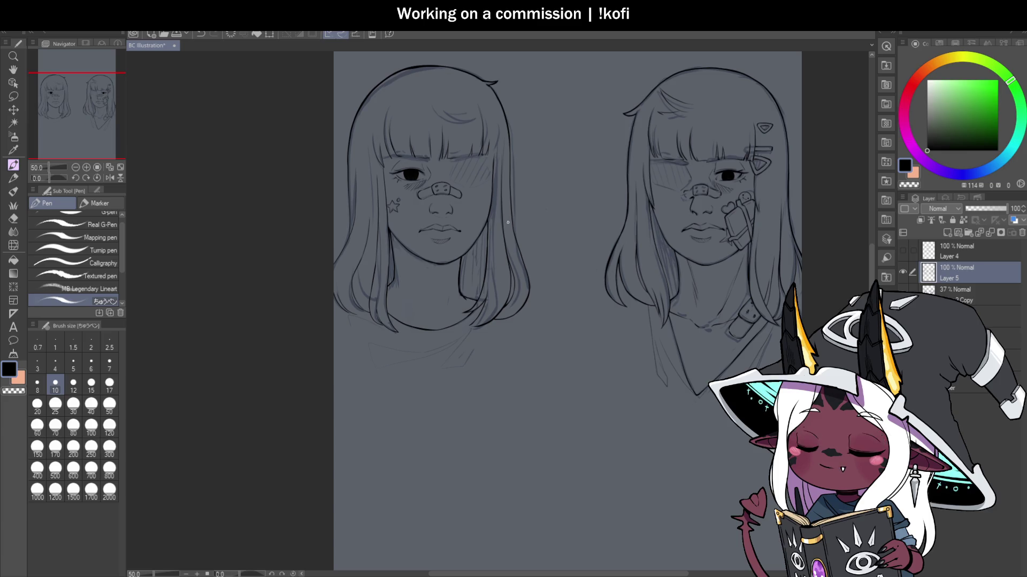
{"action": "scroll", "coordinate": [500, 228], "scroll_direction": "up", "scroll_amount": 1}
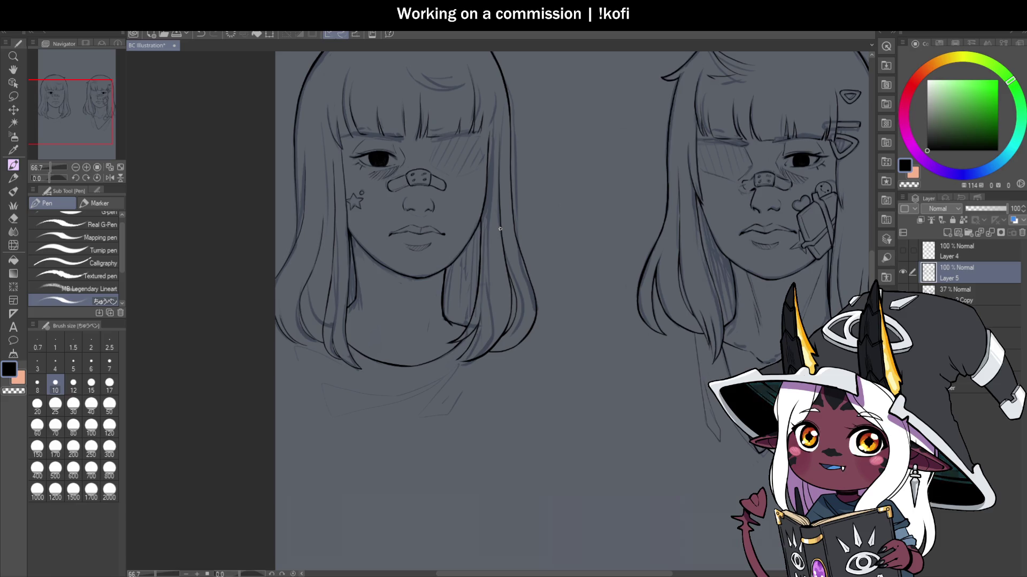
{"action": "scroll", "coordinate": [486, 390], "scroll_direction": "up", "scroll_amount": 5}
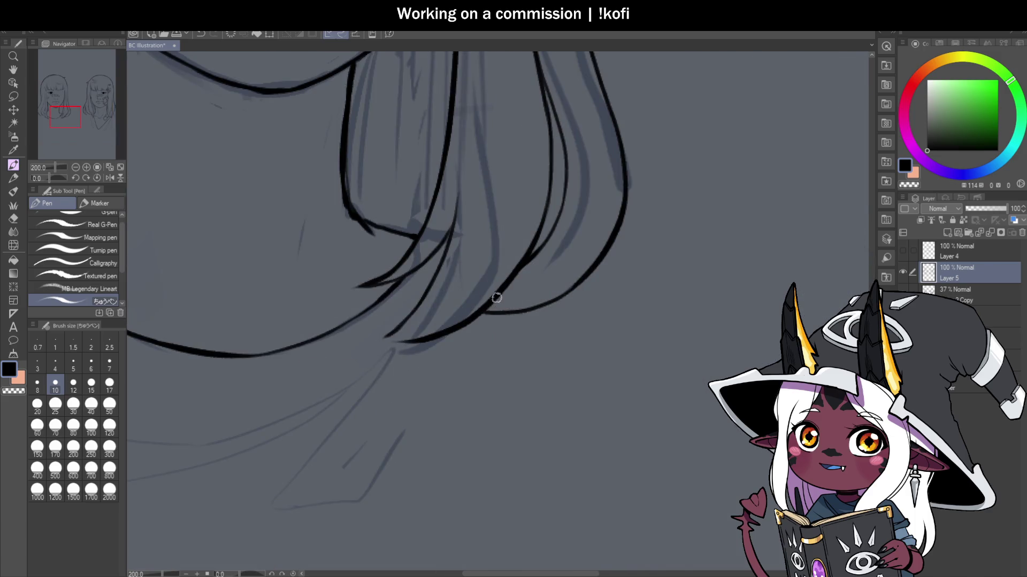
{"action": "scroll", "coordinate": [498, 339], "scroll_direction": "down", "scroll_amount": 5}
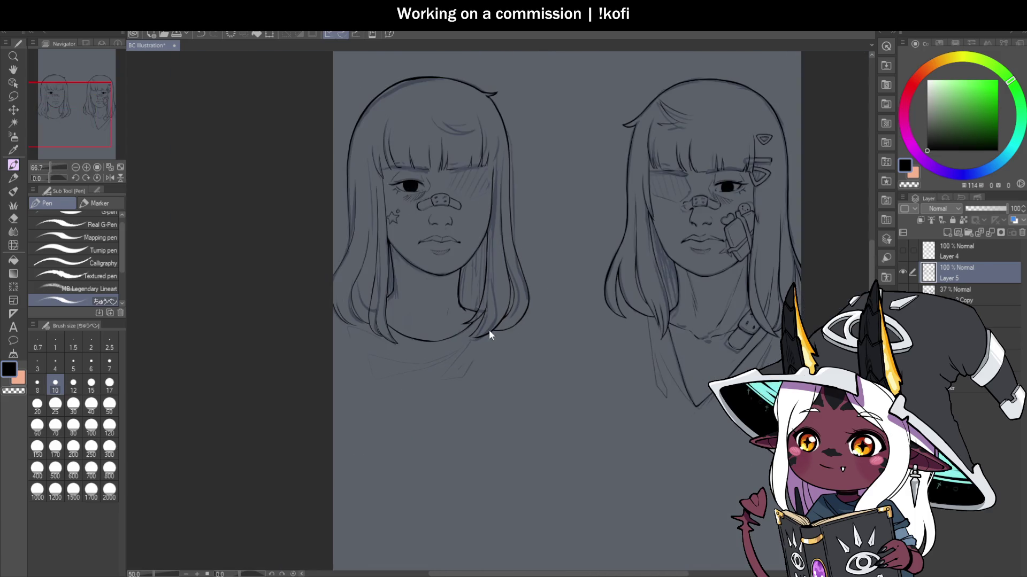
Step: Zoom around the portrait to review the left girl's inked bob hair
{"action": "scroll", "coordinate": [540, 237], "scroll_direction": "up", "scroll_amount": 1}
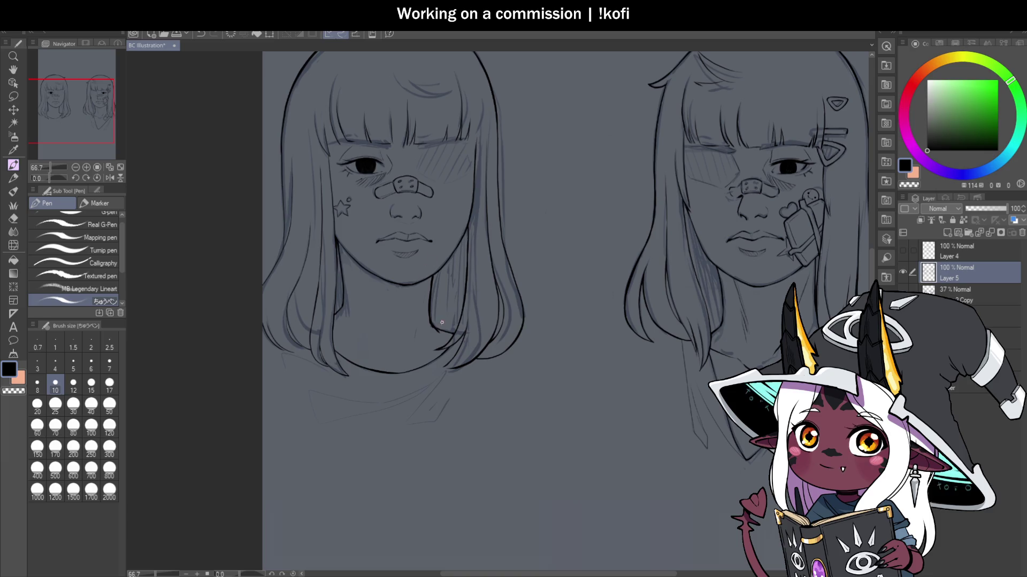
{"action": "scroll", "coordinate": [453, 265], "scroll_direction": "up", "scroll_amount": 5}
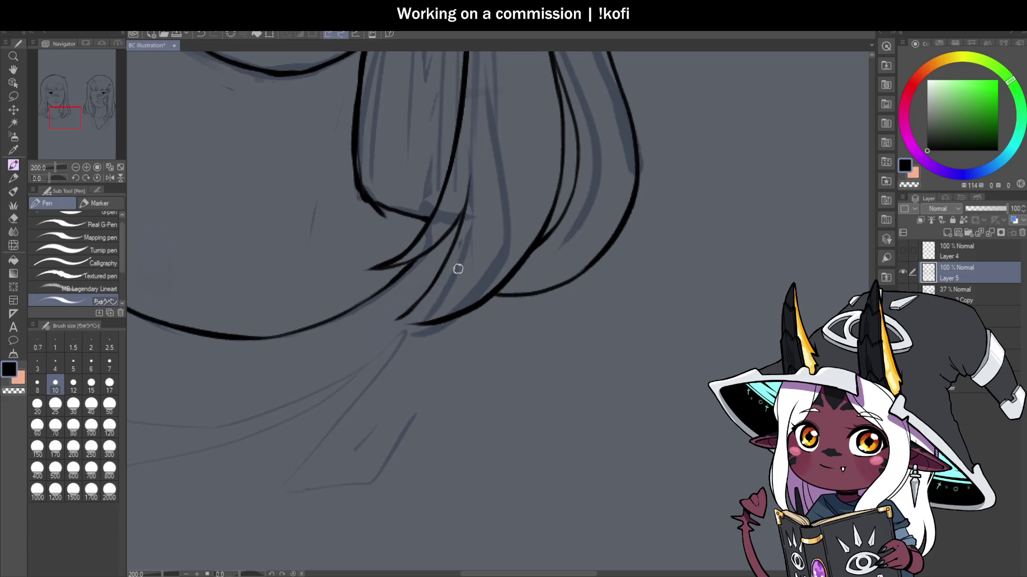
{"action": "scroll", "coordinate": [405, 294], "scroll_direction": "down", "scroll_amount": 5}
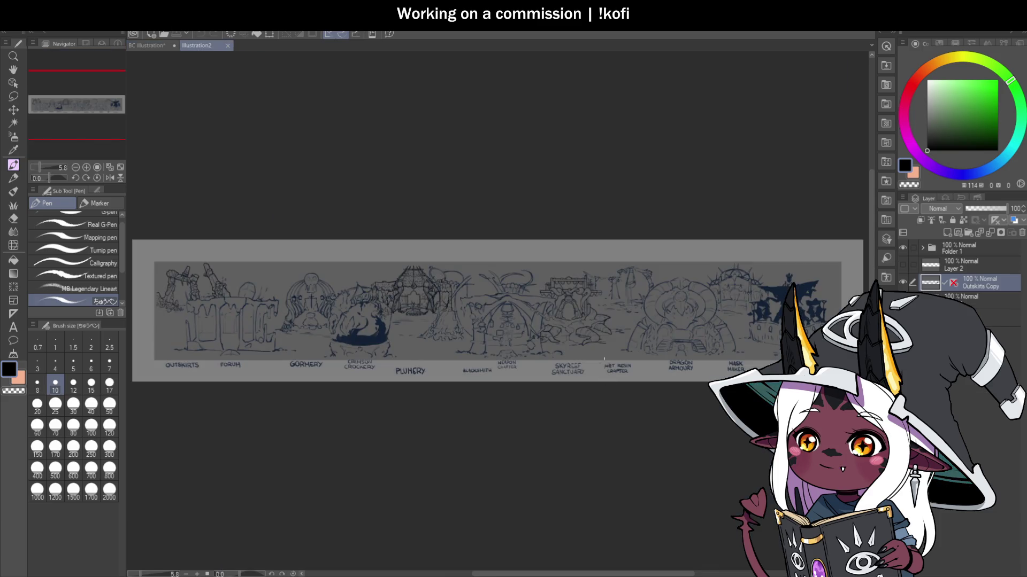
Step: Hide the Outskirts Copy layer and switch to panning the panorama
{"action": "left_click", "coordinate": [902, 282]}
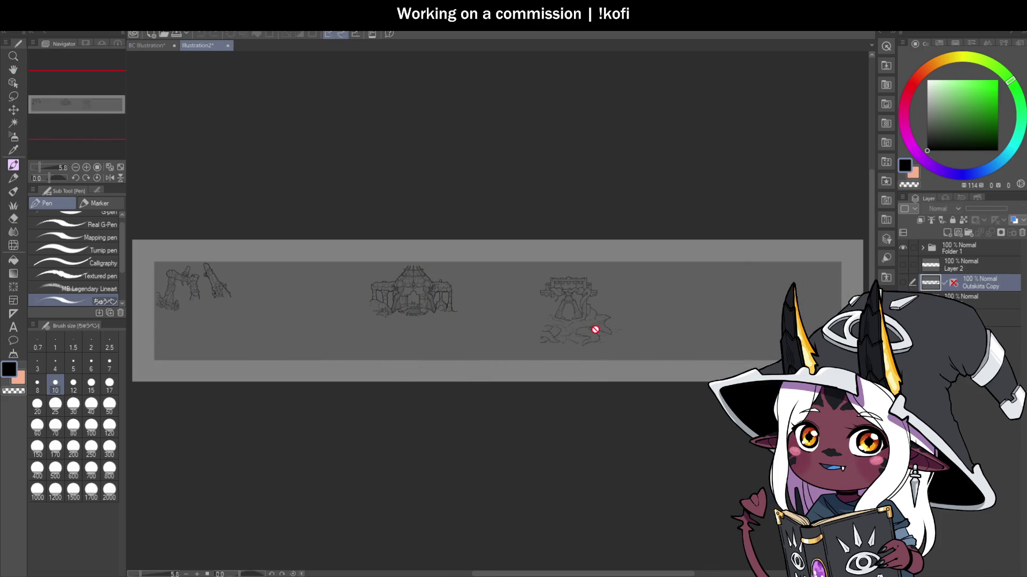
{"action": "scroll", "coordinate": [595, 329], "scroll_direction": "up", "scroll_amount": 5}
{"action": "left_click", "coordinate": [13, 70]}
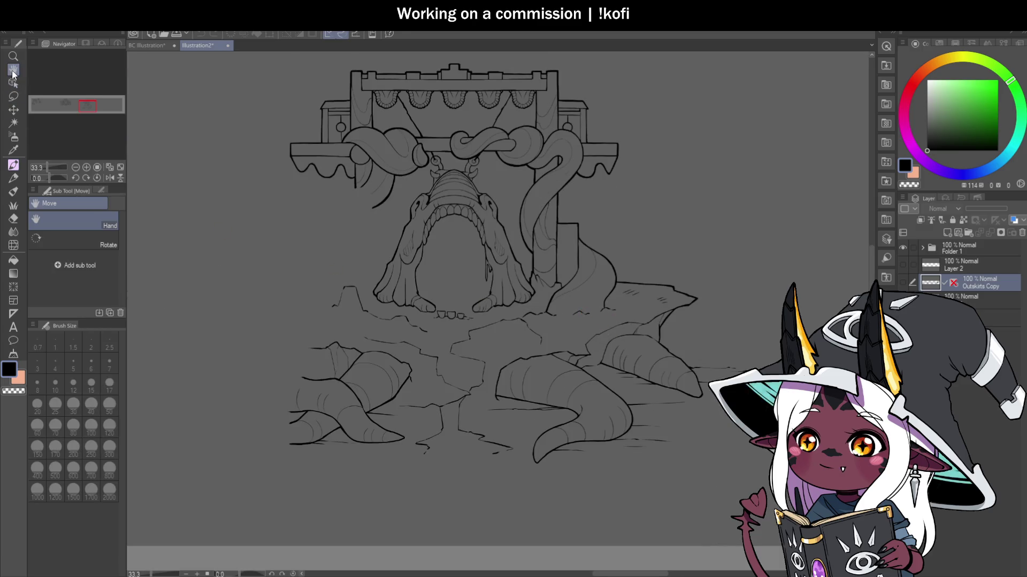
{"action": "scroll", "coordinate": [635, 339], "scroll_direction": "up", "scroll_amount": 1}
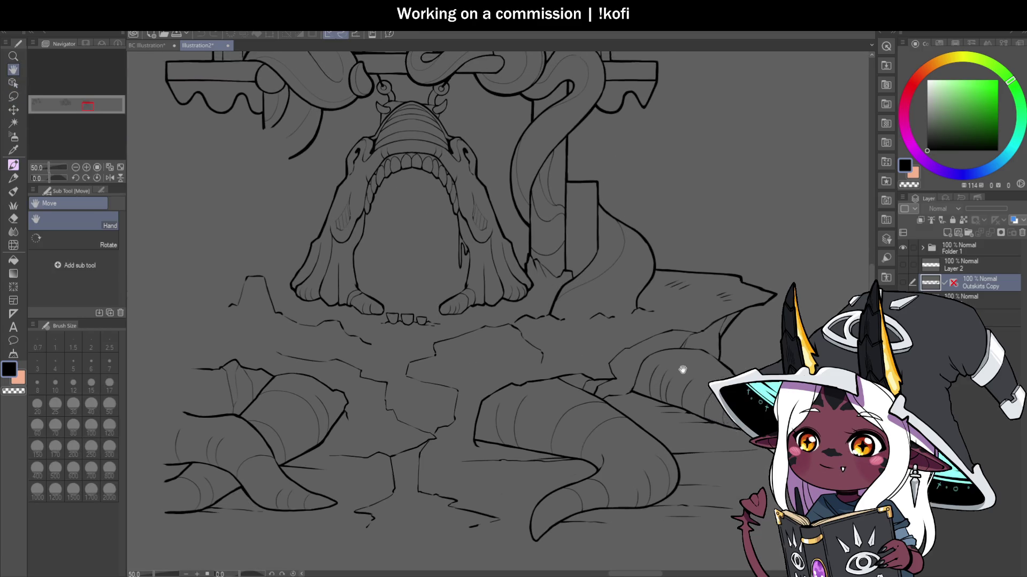
{"action": "scroll", "coordinate": [682, 369], "scroll_direction": "up", "scroll_amount": 2}
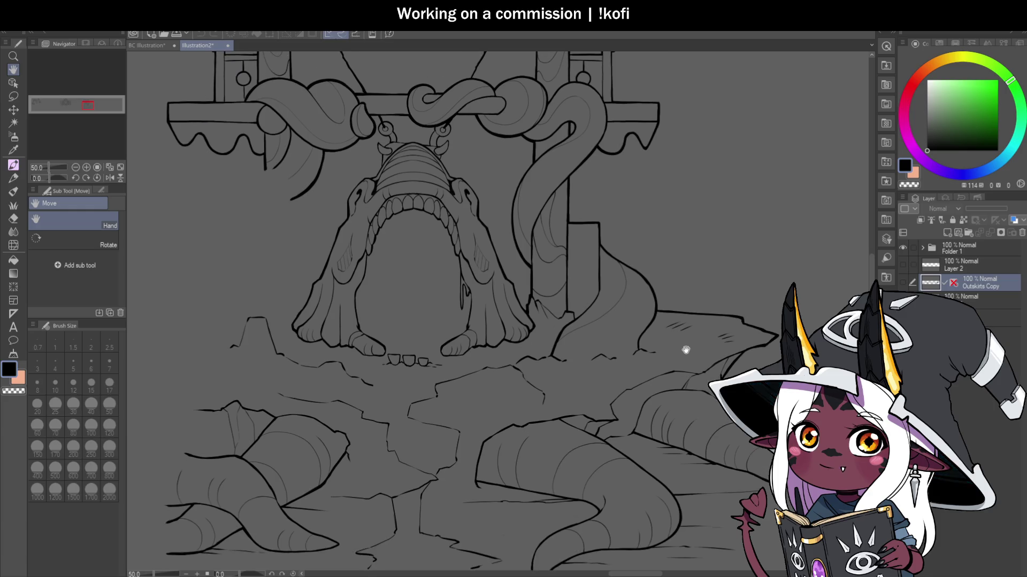
{"action": "scroll", "coordinate": [668, 348], "scroll_direction": "down", "scroll_amount": 2}
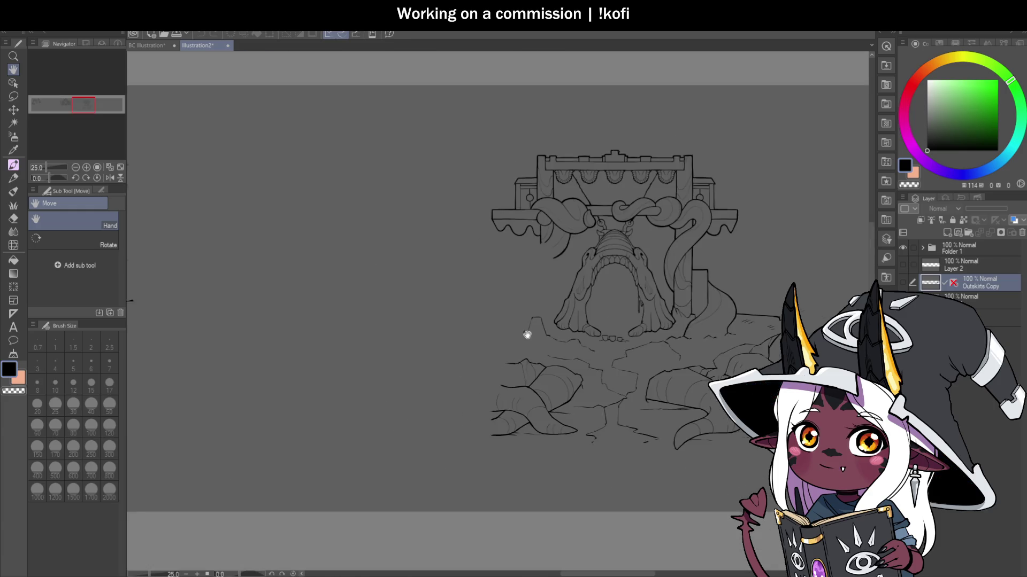
{"action": "scroll", "coordinate": [605, 339], "scroll_direction": "left", "scroll_amount": 5}
{"action": "scroll", "coordinate": [562, 264], "scroll_direction": "up", "scroll_amount": 1}
Step: Pan across the hut and arm sketches, then close Illustration2 with Ctrl+W
{"action": "left_click_drag", "start_coordinate": [561, 264], "coordinate": [645, 304]}
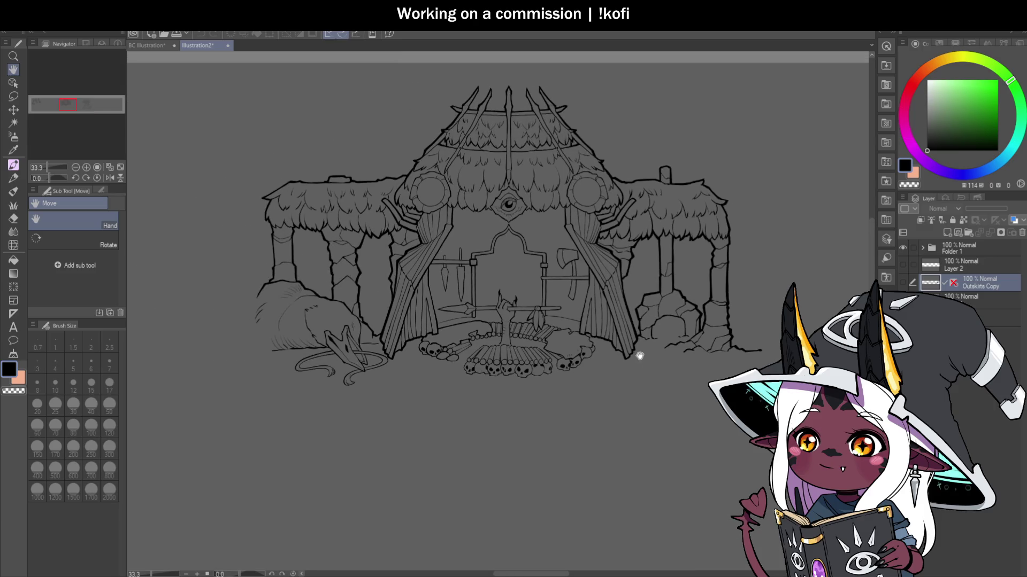
{"action": "scroll", "coordinate": [629, 385], "scroll_direction": "left", "scroll_amount": 6}
{"action": "scroll", "coordinate": [685, 303], "scroll_direction": "down", "scroll_amount": 3}
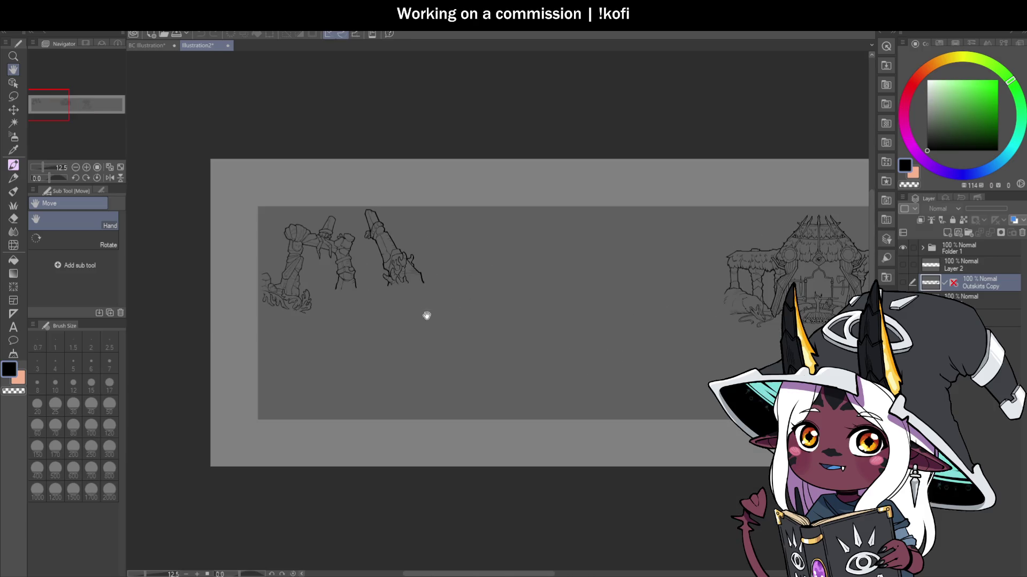
{"action": "scroll", "coordinate": [510, 318], "scroll_direction": "up", "scroll_amount": 2}
{"action": "scroll", "coordinate": [511, 317], "scroll_direction": "up", "scroll_amount": 2}
{"action": "mouse_move", "coordinate": [531, 300]}
{"action": "left_mouse_down"}
{"action": "mouse_move", "coordinate": [564, 335]}
{"action": "mouse_move", "coordinate": [558, 348]}
{"action": "left_mouse_up"}
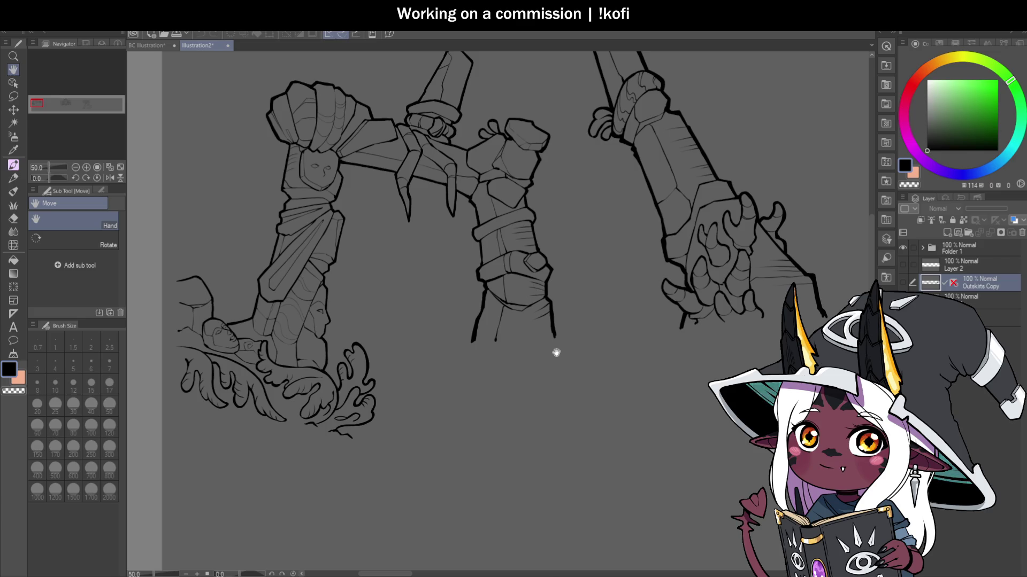
{"action": "scroll", "coordinate": [472, 276], "scroll_direction": "down", "scroll_amount": 1}
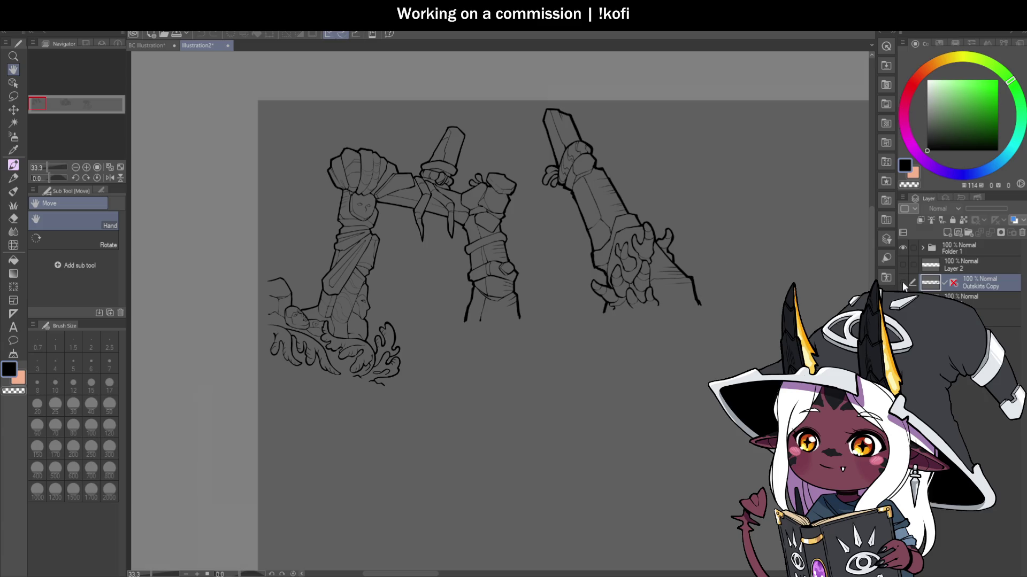
{"action": "scroll", "coordinate": [623, 328], "scroll_direction": "down", "scroll_amount": 8}
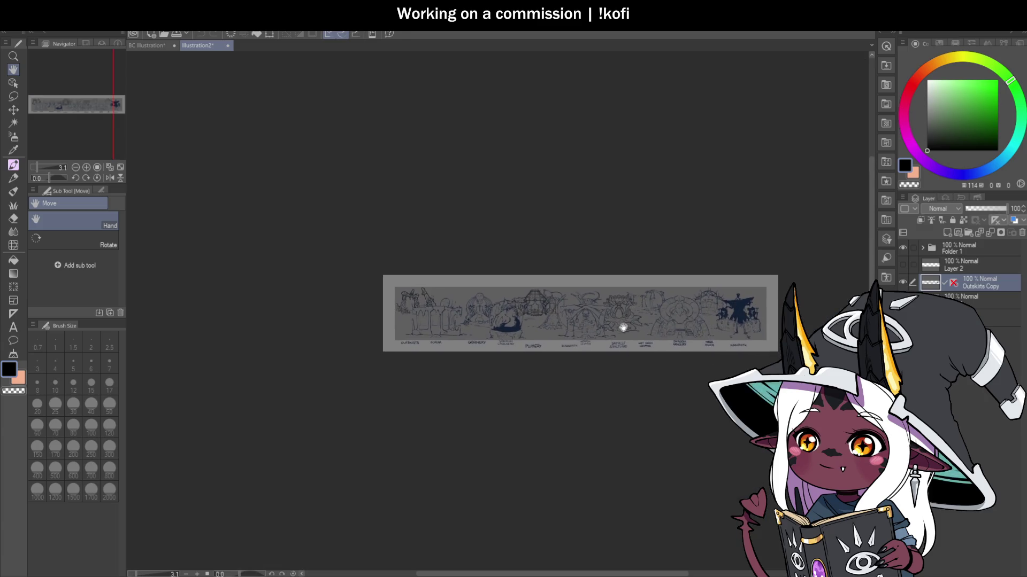
{"action": "scroll", "coordinate": [623, 327], "scroll_direction": "up", "scroll_amount": 2}
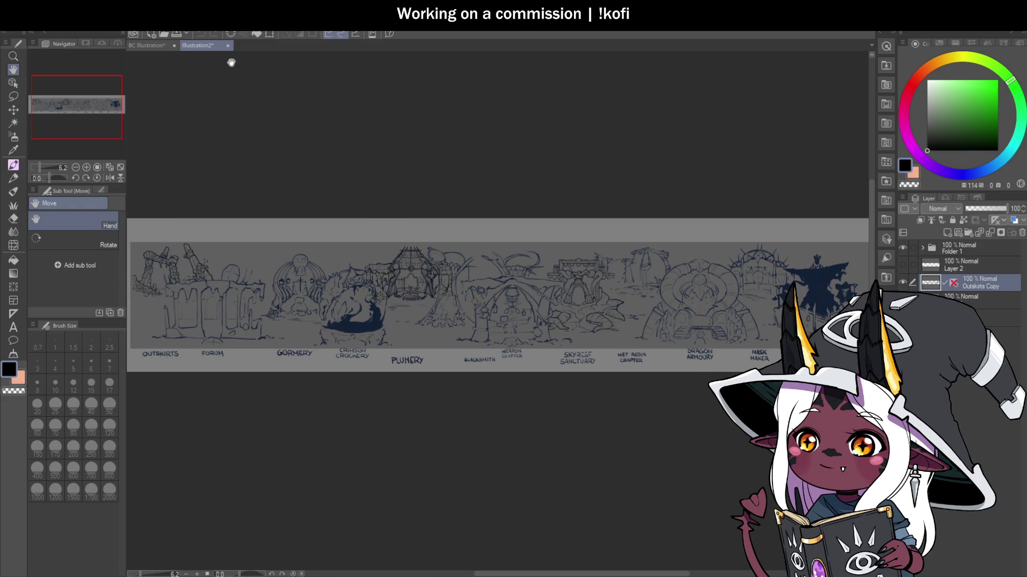
{"action": "key", "text": "ctrl+w"}
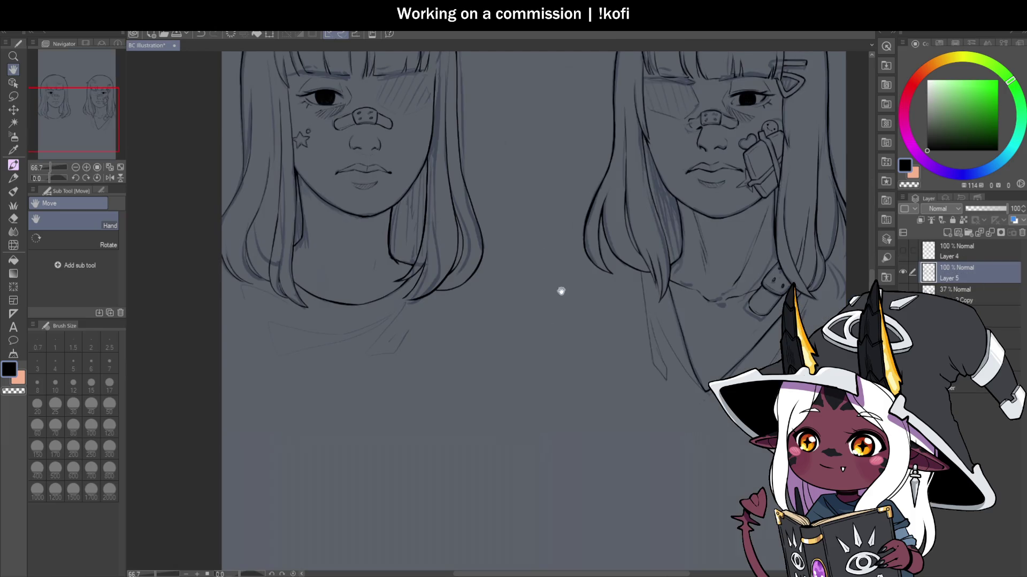
Step: Bring both faces into view and tilt the canvas to follow the hair
{"action": "left_click_drag", "start_coordinate": [561, 291], "coordinate": [585, 409]}
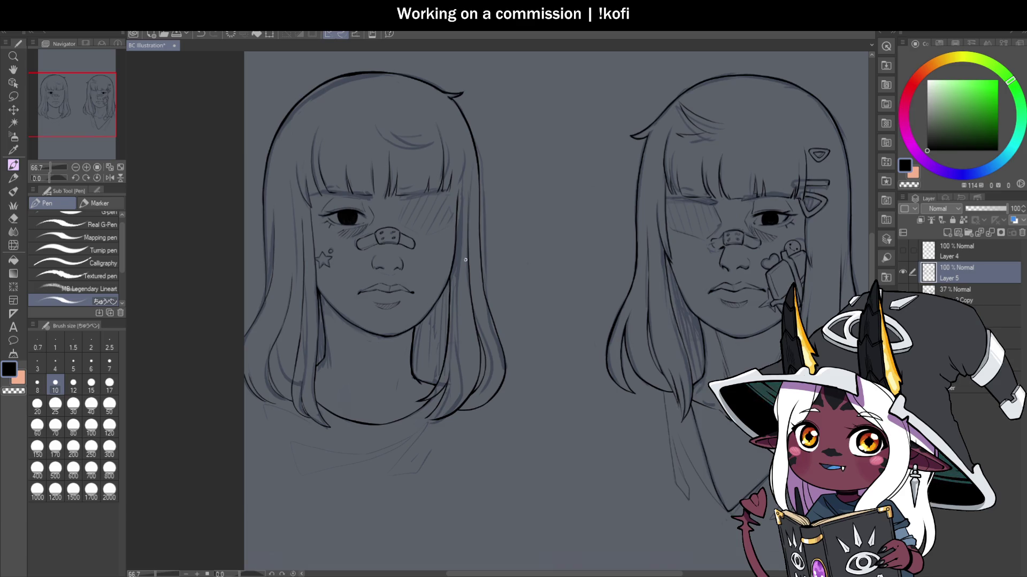
{"action": "scroll", "coordinate": [443, 317], "scroll_direction": "up", "scroll_amount": 5}
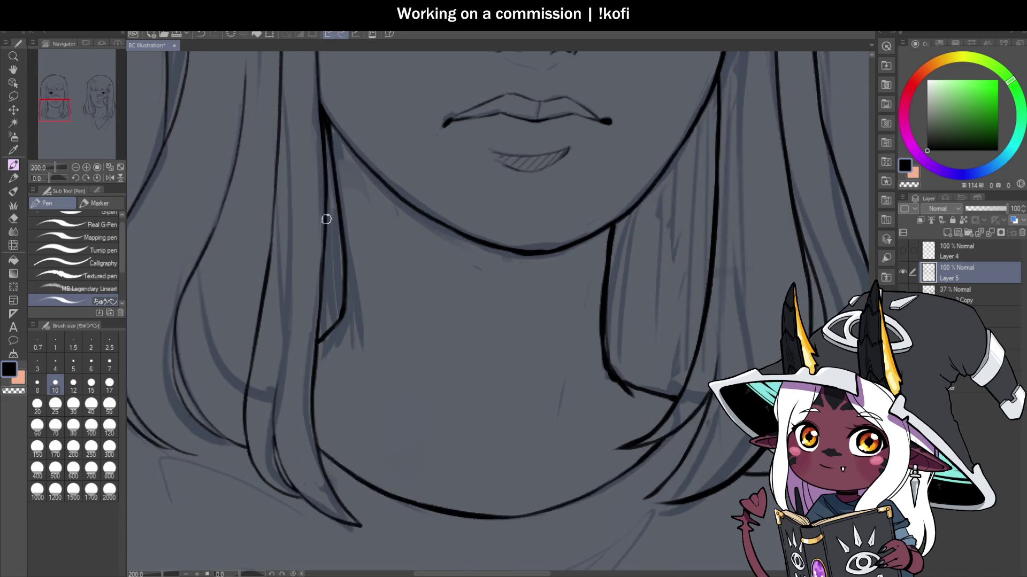
{"action": "scroll", "coordinate": [298, 265], "scroll_direction": "down", "scroll_amount": 4}
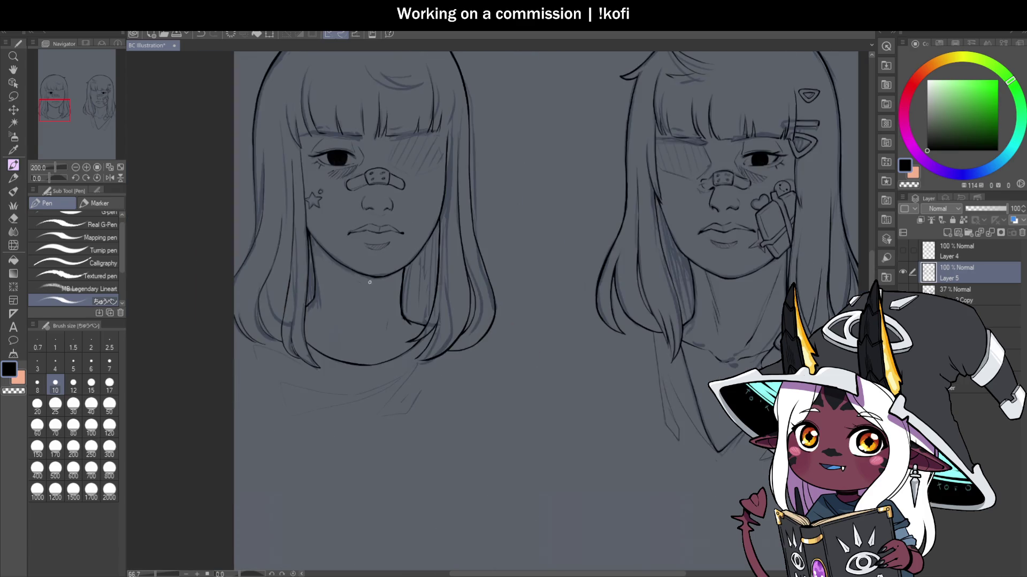
{"action": "scroll", "coordinate": [496, 306], "scroll_direction": "up", "scroll_amount": 2}
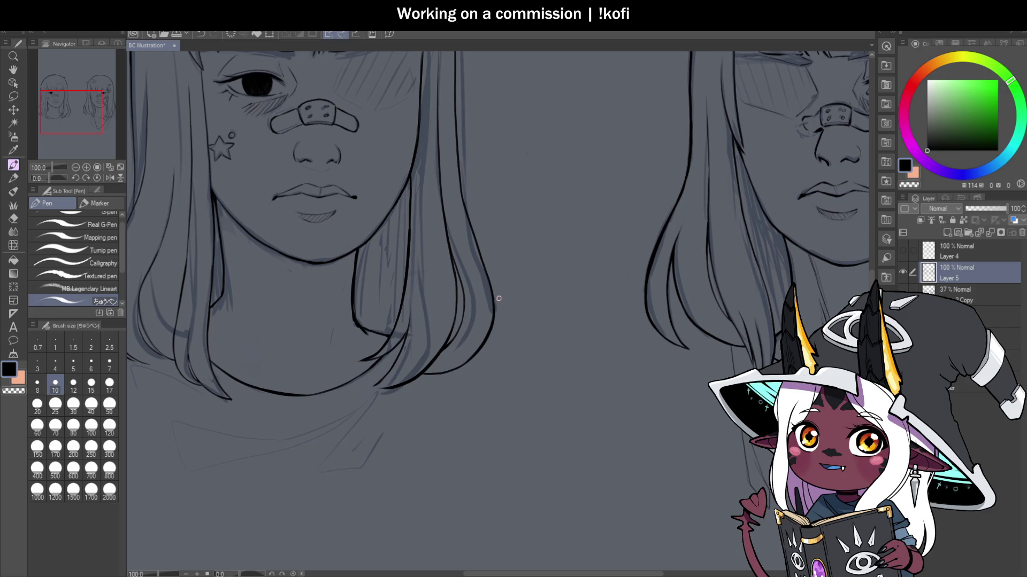
{"action": "scroll", "coordinate": [358, 219], "scroll_direction": "down", "scroll_amount": 2}
{"action": "scroll", "coordinate": [173, 256], "scroll_direction": "up", "scroll_amount": 2}
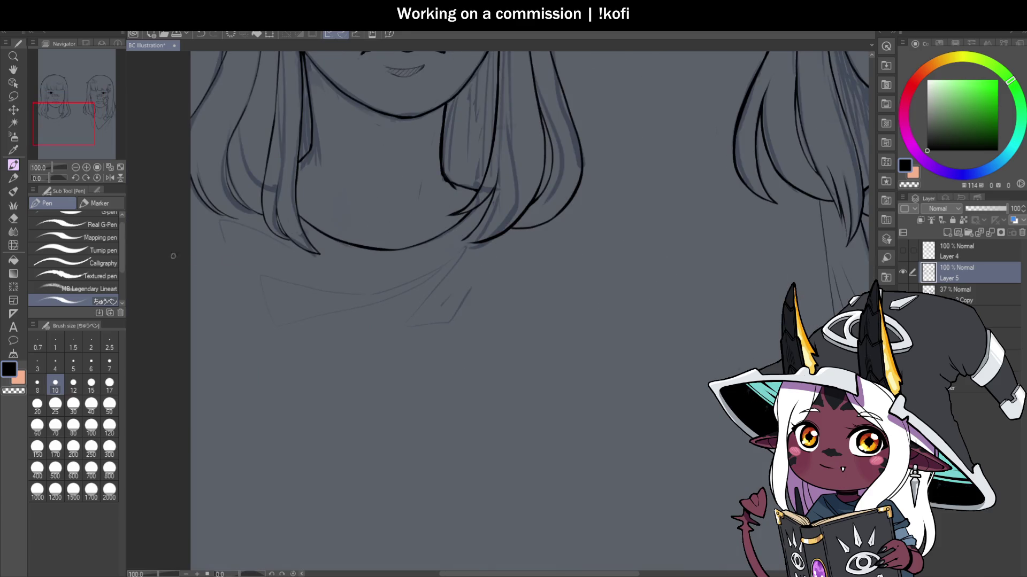
{"action": "left_click_drag", "start_coordinate": [49, 177], "coordinate": [43, 179]}
Step: Ink a long strand and a hooked strand near the shoulder, then reset the view upright
{"action": "scroll", "coordinate": [357, 366], "scroll_direction": "up", "scroll_amount": 2}
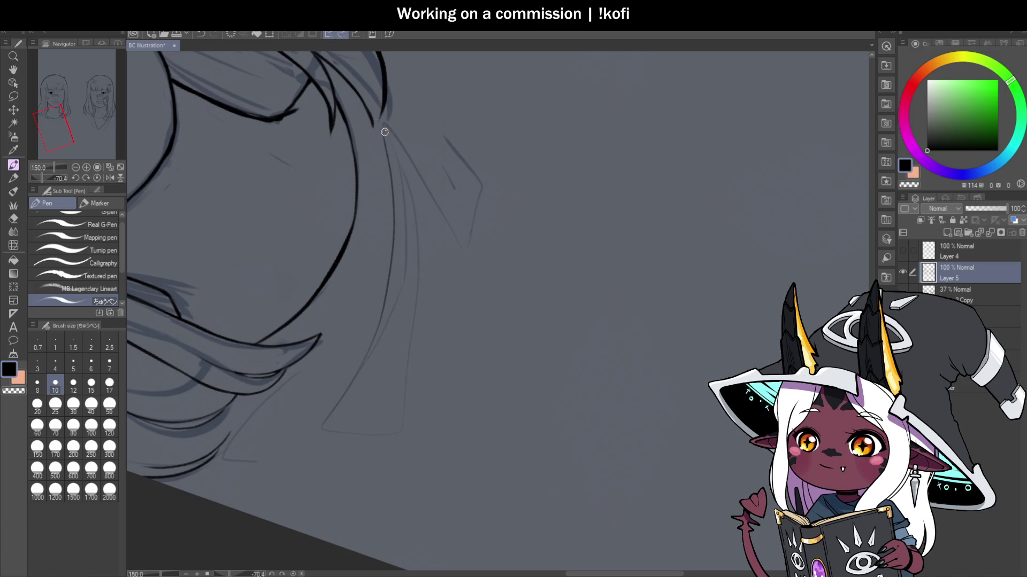
{"action": "scroll", "coordinate": [384, 160], "scroll_direction": "up", "scroll_amount": 1}
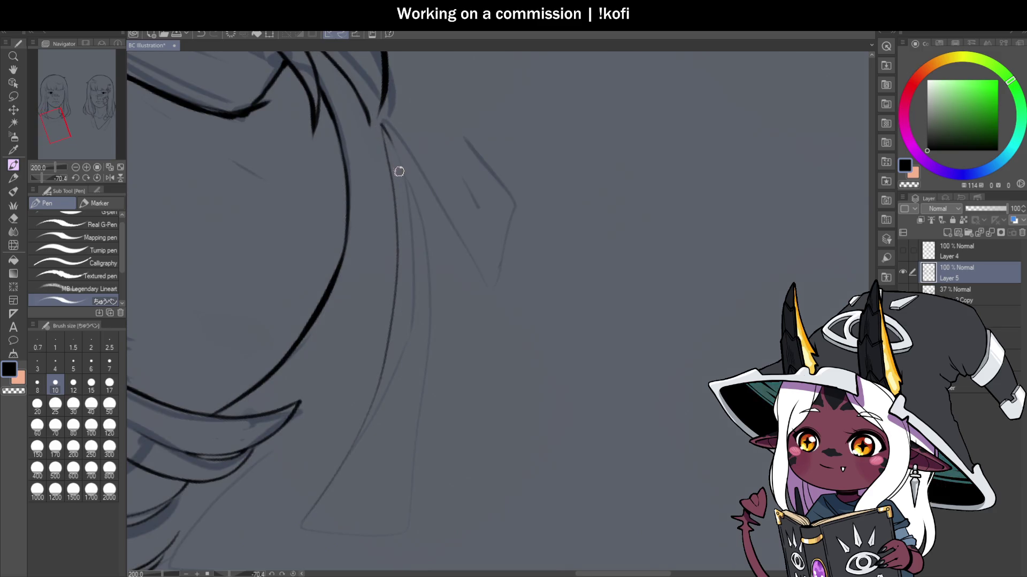
{"action": "mouse_move", "coordinate": [384, 130]}
{"action": "left_mouse_down"}
{"action": "mouse_move", "coordinate": [426, 305]}
{"action": "mouse_move", "coordinate": [411, 461]}
{"action": "left_mouse_up"}
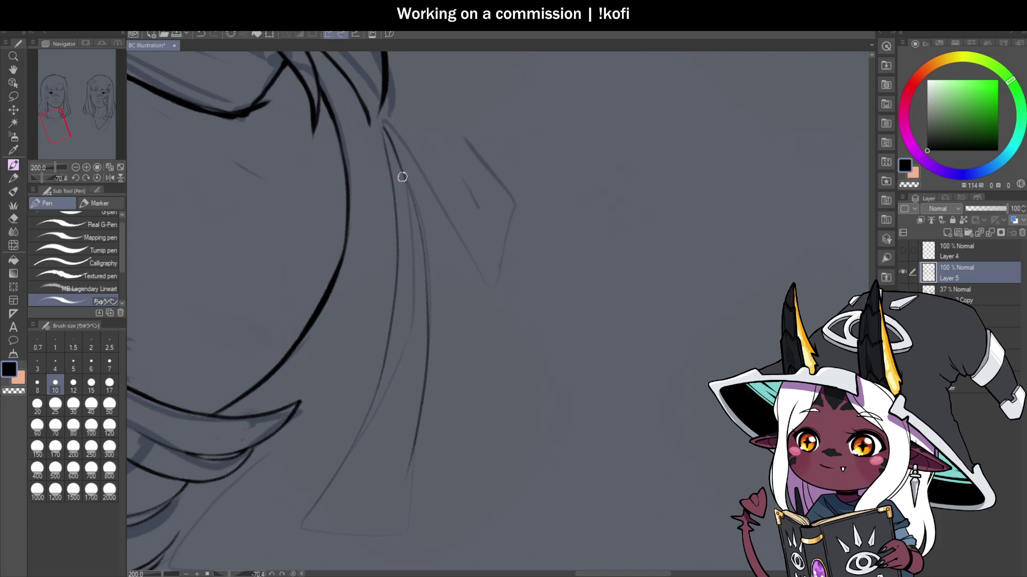
{"action": "mouse_move", "coordinate": [395, 136]}
{"action": "left_mouse_down"}
{"action": "mouse_move", "coordinate": [470, 294]}
{"action": "mouse_move", "coordinate": [492, 287]}
{"action": "left_mouse_up"}
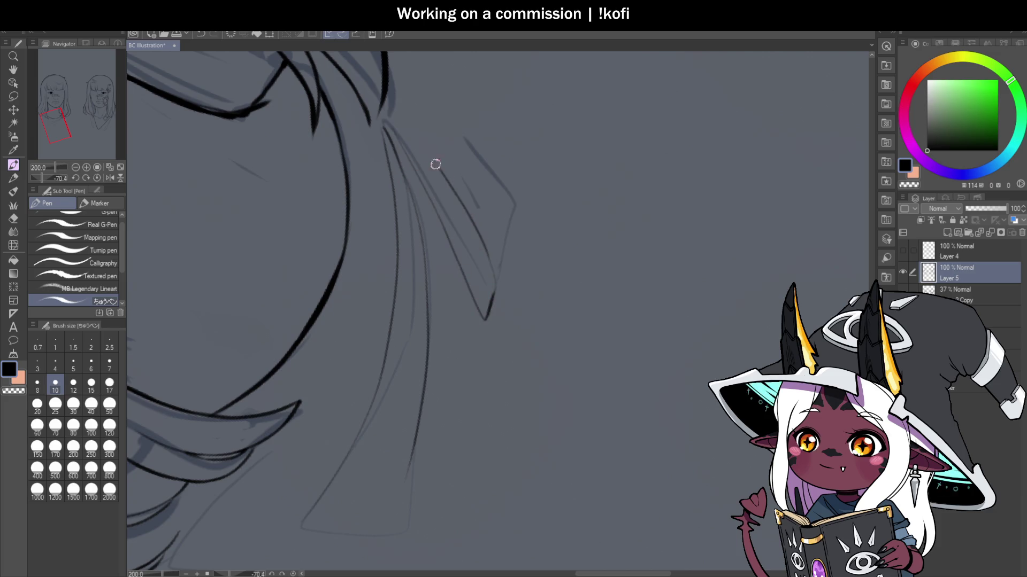
{"action": "left_click", "coordinate": [120, 167]}
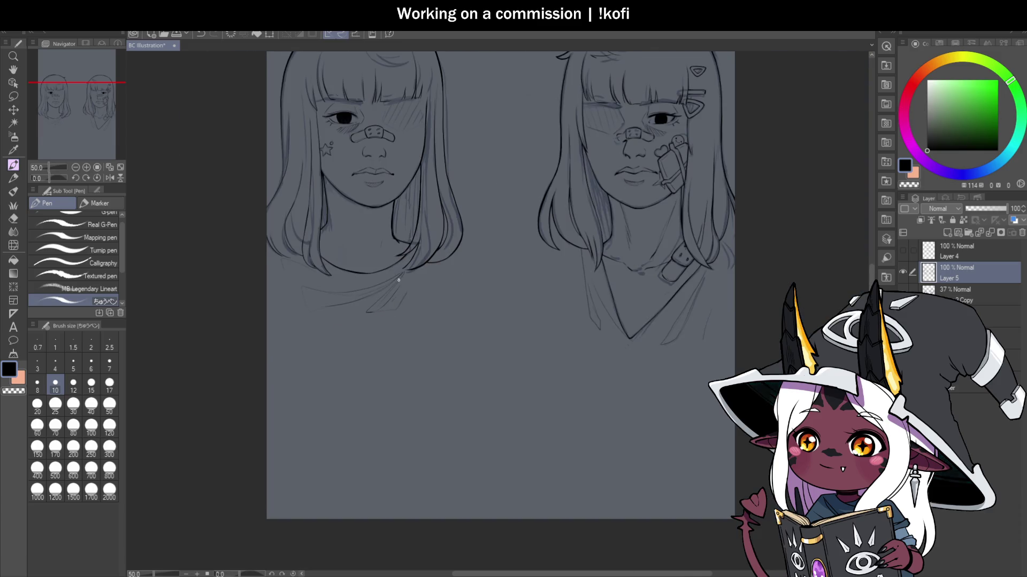
Step: Zoom in on the left face, tilting the view and then returning it upright
{"action": "key", "text": "ctrl+minus"}
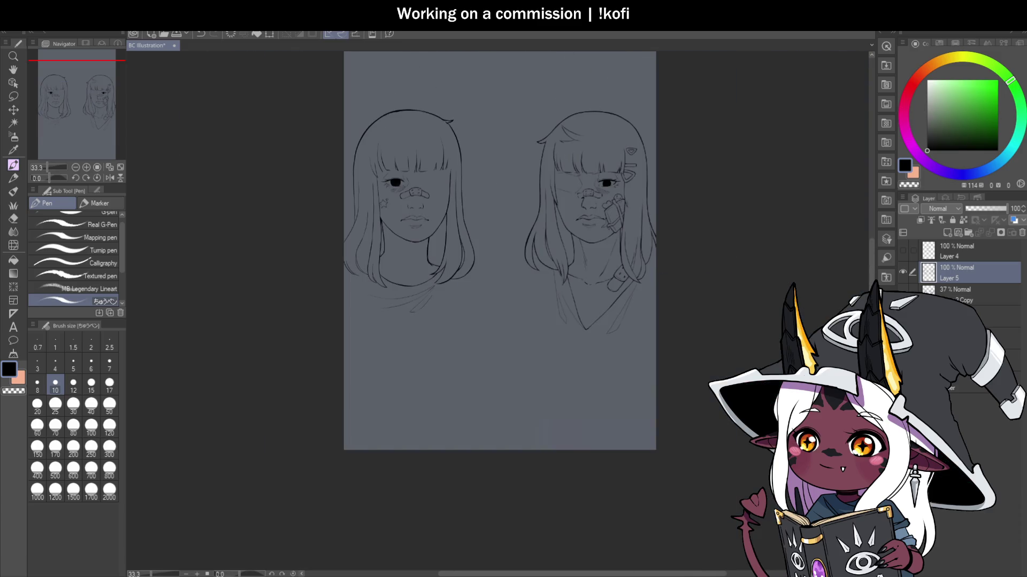
{"action": "scroll", "coordinate": [409, 200], "scroll_direction": "up", "scroll_amount": 4}
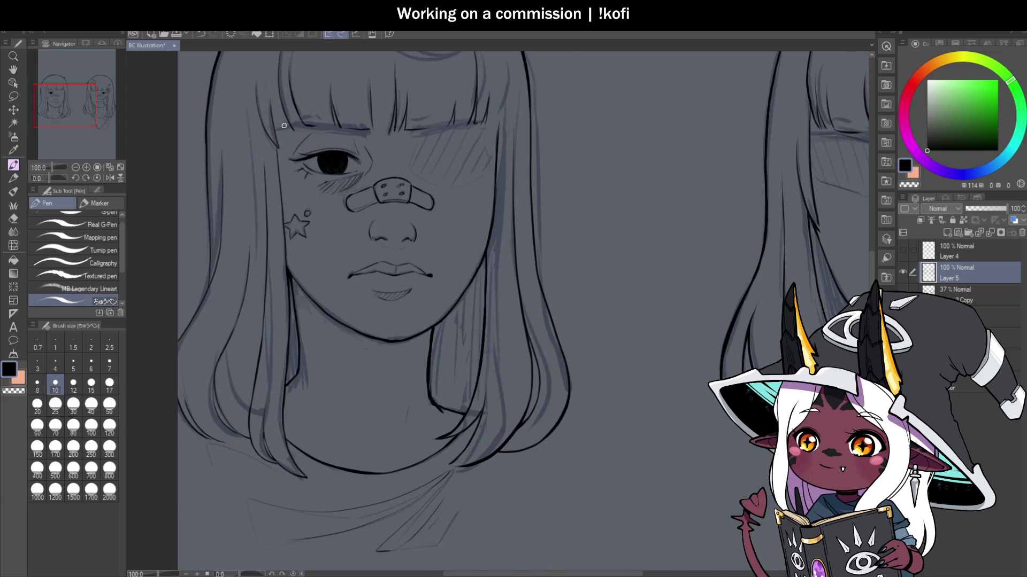
{"action": "scroll", "coordinate": [295, 107], "scroll_direction": "up", "scroll_amount": 1}
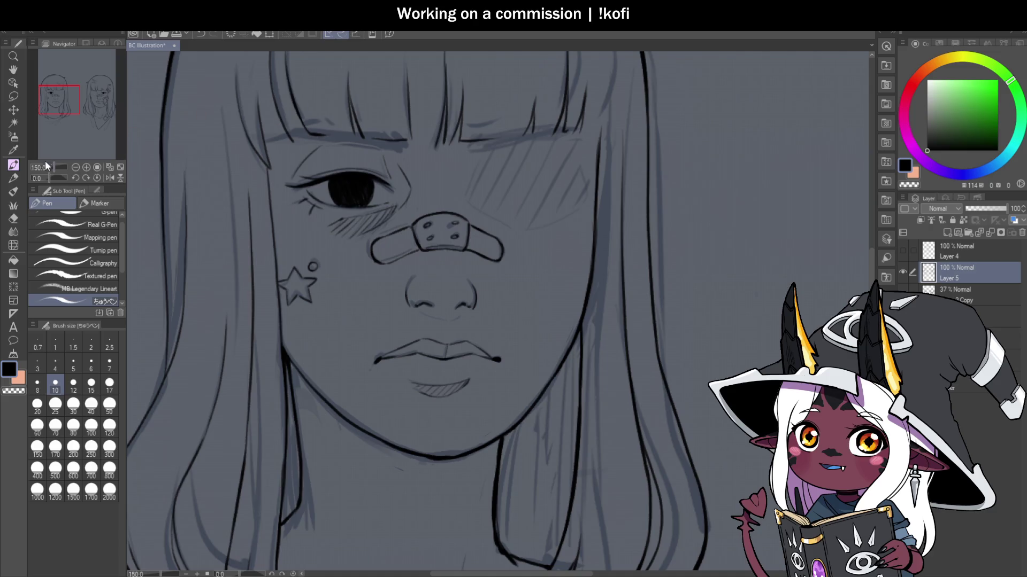
{"action": "mouse_move", "coordinate": [46, 171]}
{"action": "left_mouse_down"}
{"action": "mouse_move", "coordinate": [352, 236]}
{"action": "mouse_move", "coordinate": [314, 329]}
{"action": "left_mouse_up"}
{"action": "scroll", "coordinate": [313, 329], "scroll_direction": "up", "scroll_amount": 2}
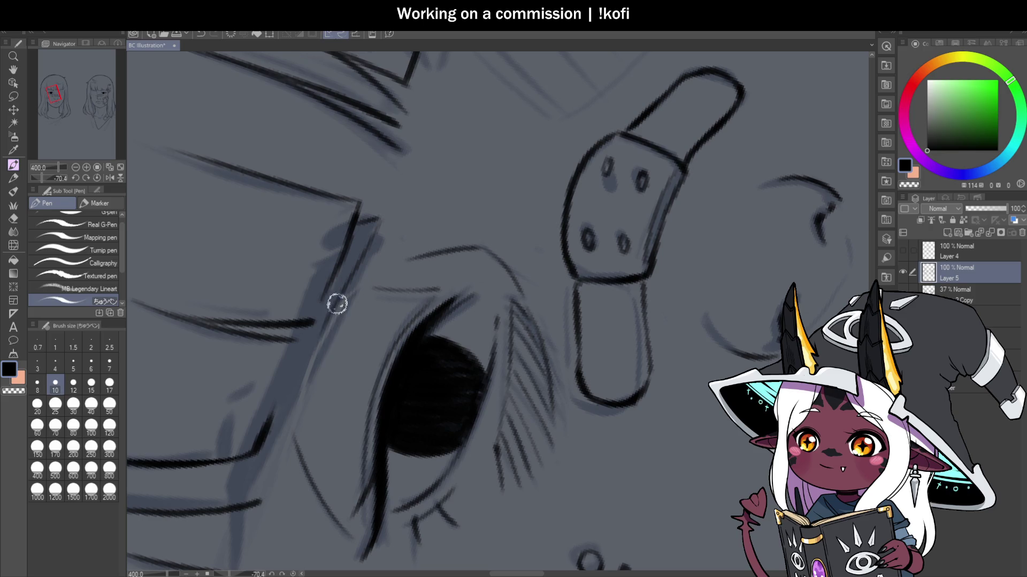
{"action": "scroll", "coordinate": [400, 292], "scroll_direction": "down", "scroll_amount": 3}
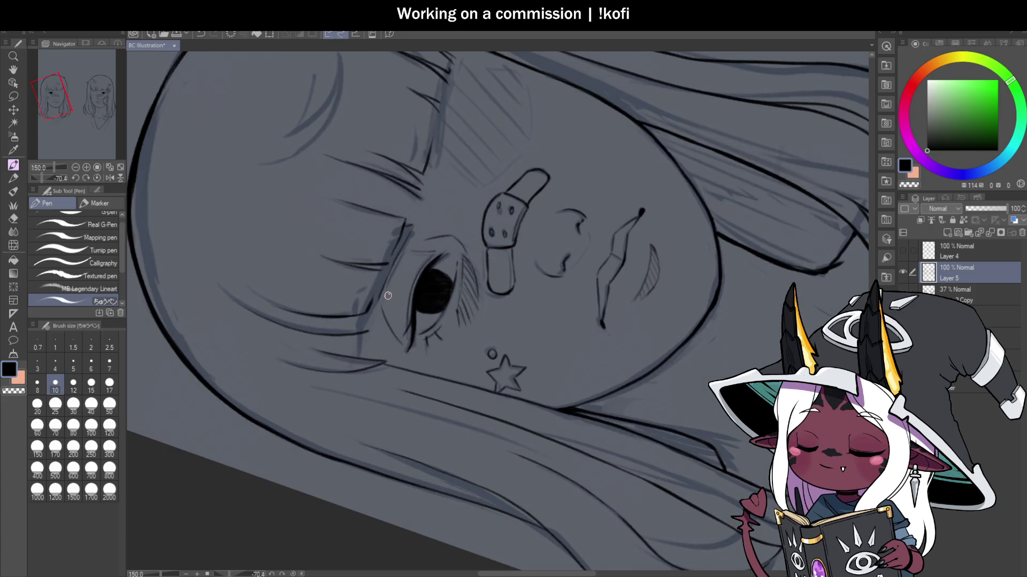
{"action": "scroll", "coordinate": [400, 292], "scroll_direction": "up", "scroll_amount": 3}
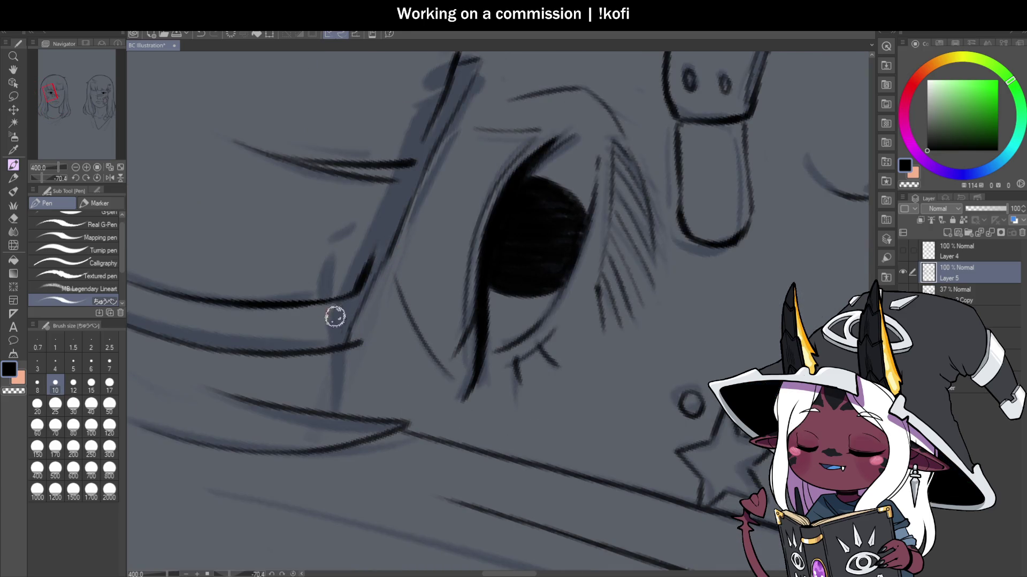
{"action": "left_click", "coordinate": [96, 178]}
Step: Ink the closed eye's lid line beneath the bangs
{"action": "scroll", "coordinate": [234, 190], "scroll_direction": "down", "scroll_amount": 3}
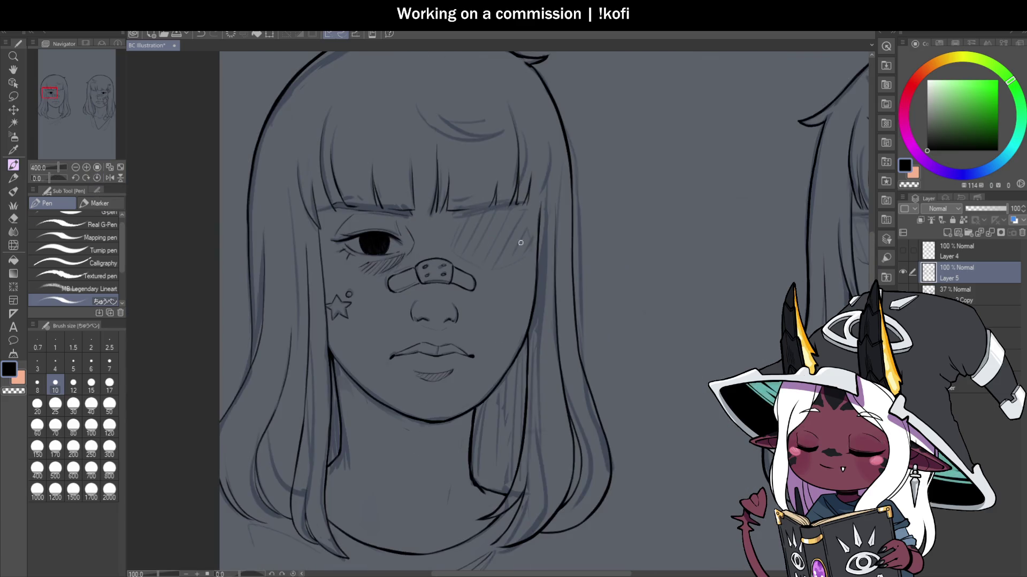
{"action": "scroll", "coordinate": [442, 208], "scroll_direction": "up", "scroll_amount": 3}
{"action": "left_click_drag", "start_coordinate": [443, 207], "coordinate": [614, 175]}
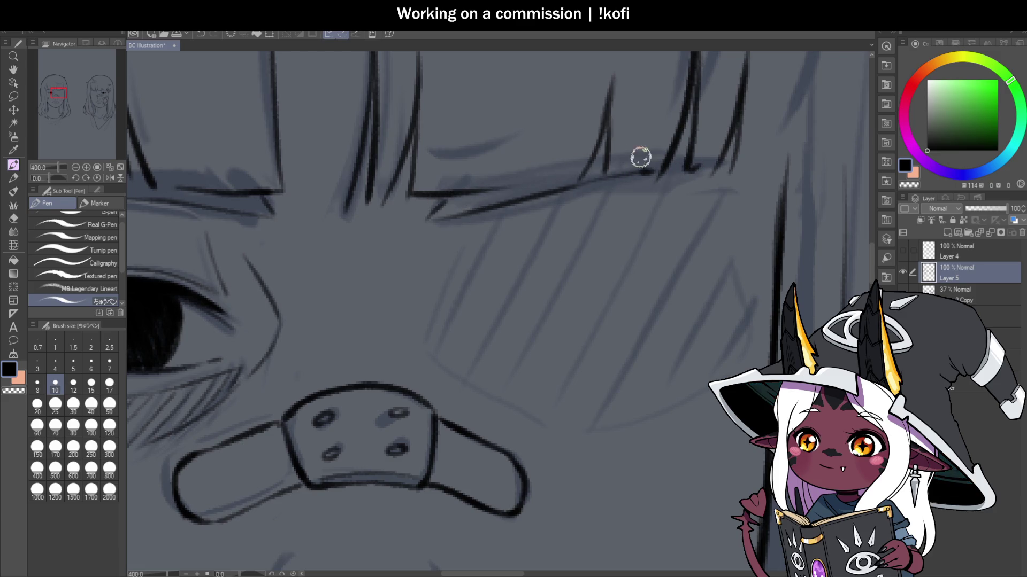
{"action": "scroll", "coordinate": [556, 198], "scroll_direction": "down", "scroll_amount": 3}
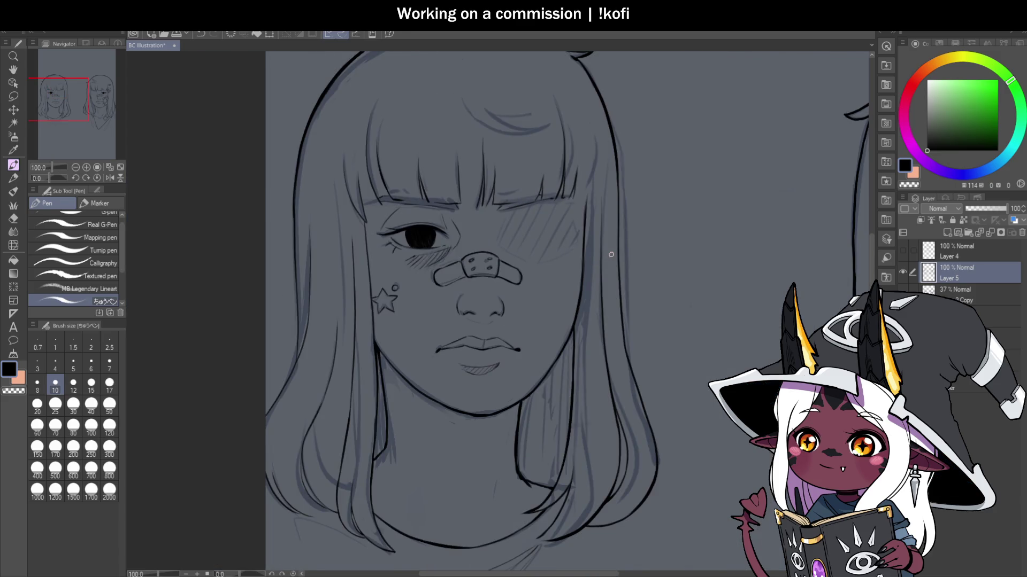
{"action": "scroll", "coordinate": [501, 230], "scroll_direction": "down", "scroll_amount": 1}
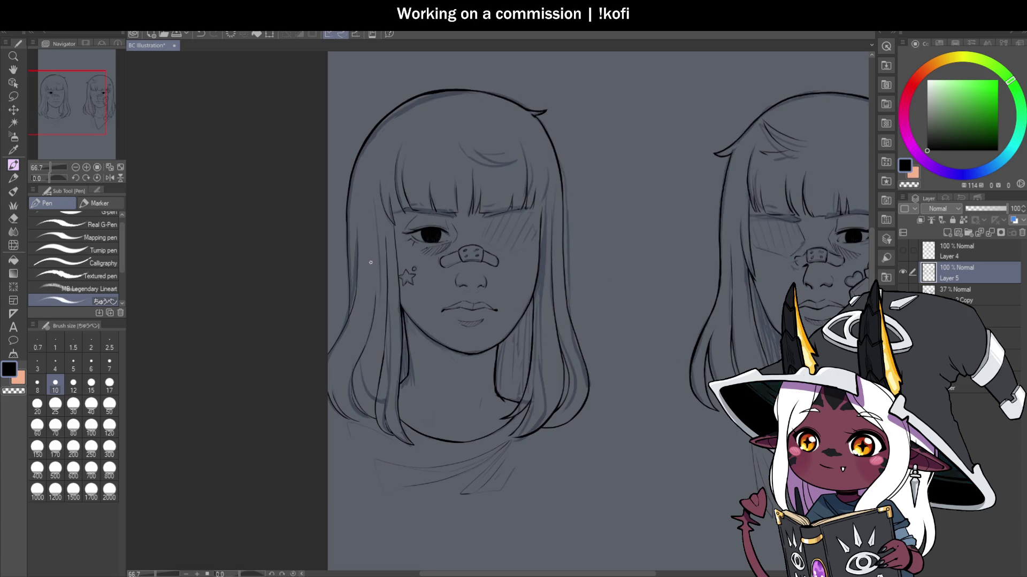
{"action": "scroll", "coordinate": [371, 262], "scroll_direction": "down", "scroll_amount": 1}
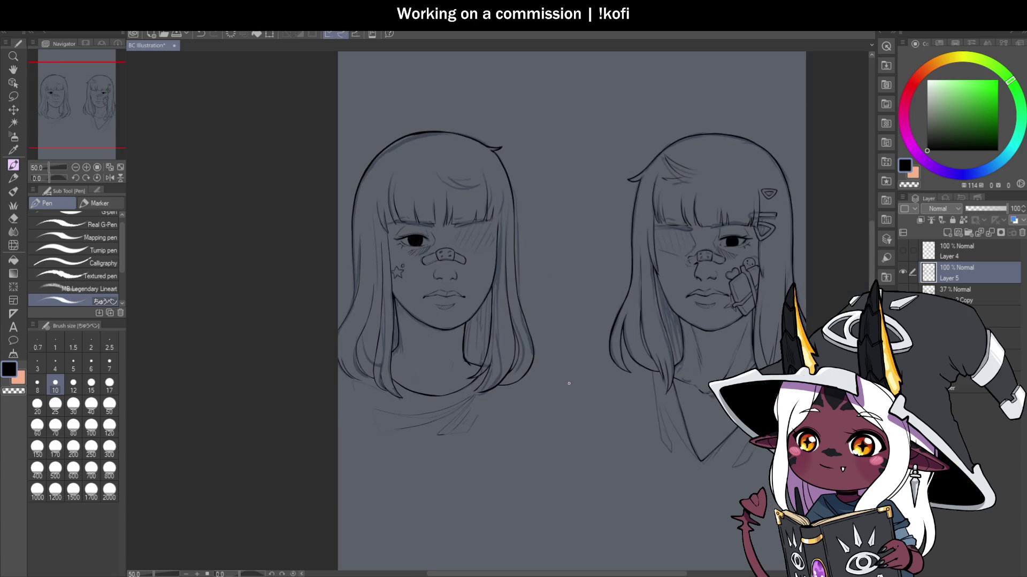
{"action": "scroll", "coordinate": [442, 166], "scroll_direction": "up", "scroll_amount": 5}
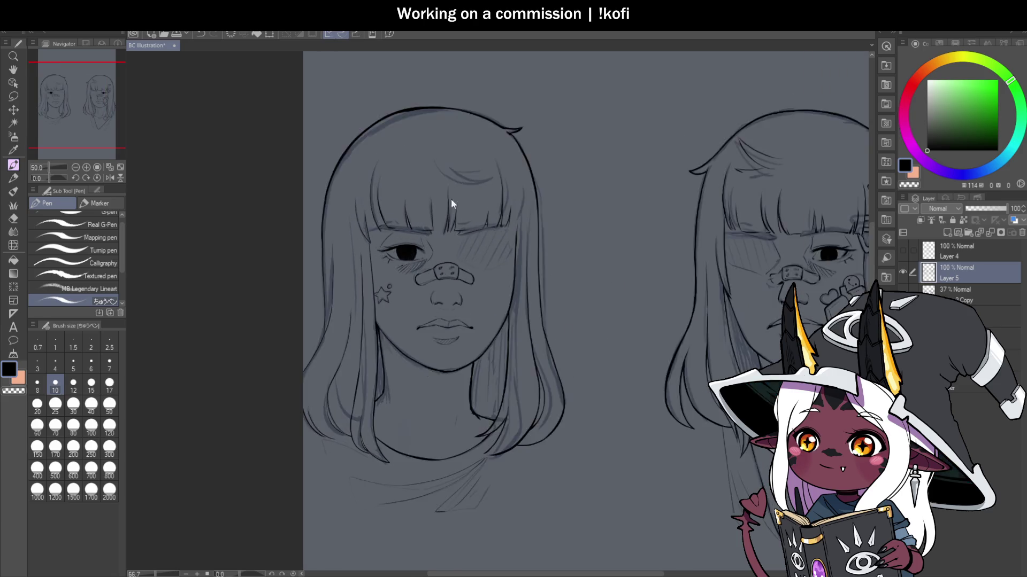
Step: Ink a dark curved cheek line, undoing the stray forehead and cheek attempts
{"action": "mouse_move", "coordinate": [433, 167]}
{"action": "left_mouse_down"}
{"action": "mouse_move", "coordinate": [588, 196]}
{"action": "mouse_move", "coordinate": [535, 227]}
{"action": "mouse_move", "coordinate": [507, 367]}
{"action": "left_mouse_up"}
{"action": "key", "text": "ctrl+z"}
{"action": "scroll", "coordinate": [588, 196], "scroll_direction": "up", "scroll_amount": 1}
{"action": "key", "text": "ctrl+z"}
{"action": "mouse_move", "coordinate": [585, 200]}
{"action": "left_mouse_down"}
{"action": "mouse_move", "coordinate": [546, 211]}
{"action": "mouse_move", "coordinate": [508, 358]}
{"action": "mouse_move", "coordinate": [557, 214]}
{"action": "mouse_move", "coordinate": [586, 204]}
{"action": "left_mouse_up"}
{"action": "key", "text": "ctrl+z"}
{"action": "key", "text": "ctrl+z"}
{"action": "left_click_drag", "start_coordinate": [502, 360], "coordinate": [567, 212]}
{"action": "scroll", "coordinate": [505, 360], "scroll_direction": "up", "scroll_amount": 2}
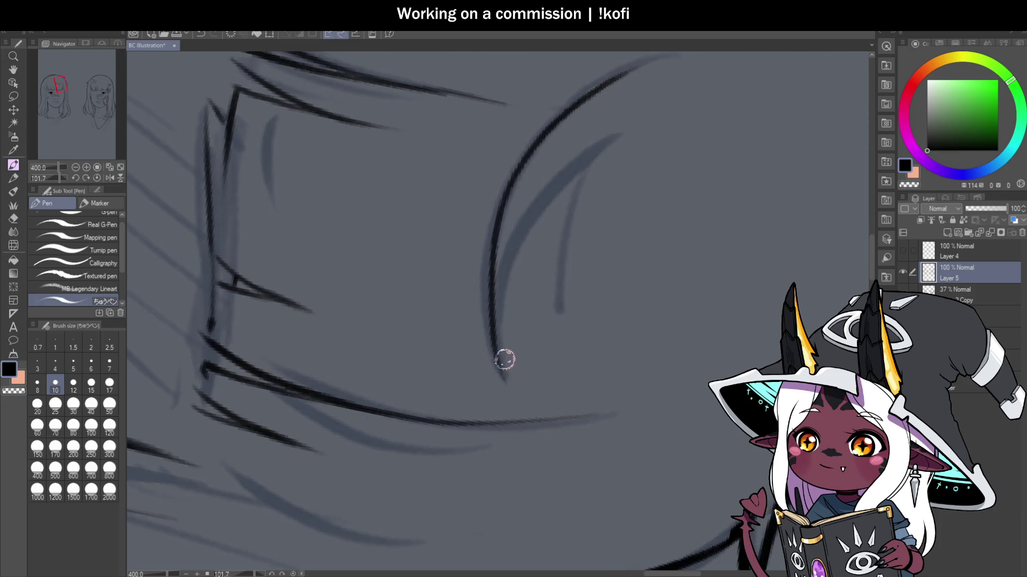
{"action": "mouse_move", "coordinate": [502, 375]}
{"action": "left_mouse_down"}
{"action": "mouse_move", "coordinate": [584, 169]}
{"action": "mouse_move", "coordinate": [561, 325]}
{"action": "left_mouse_up"}
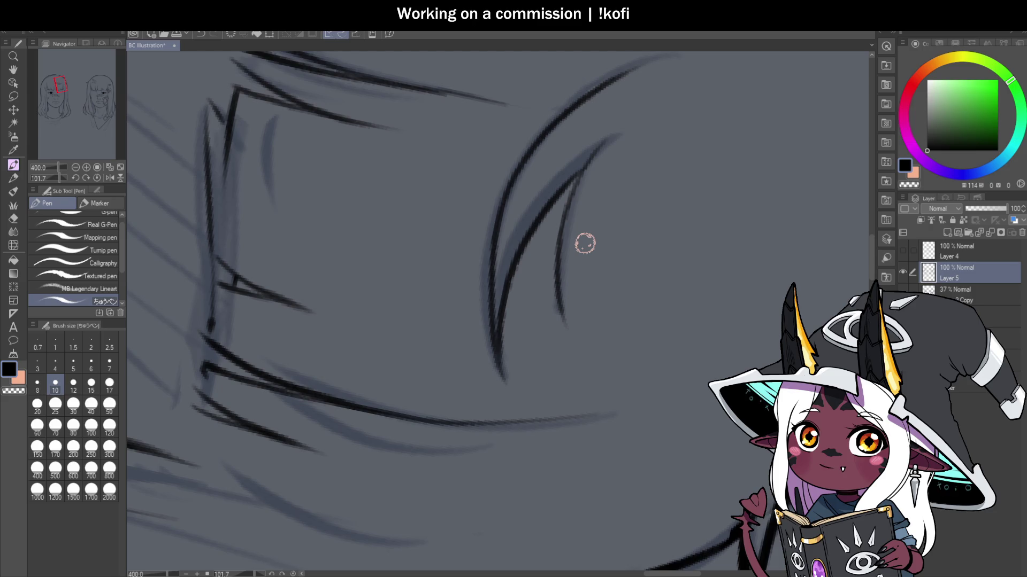
Step: Reset the canvas rotation to zero and ink two hair strands running up beside the bangs
{"action": "left_click", "coordinate": [97, 178]}
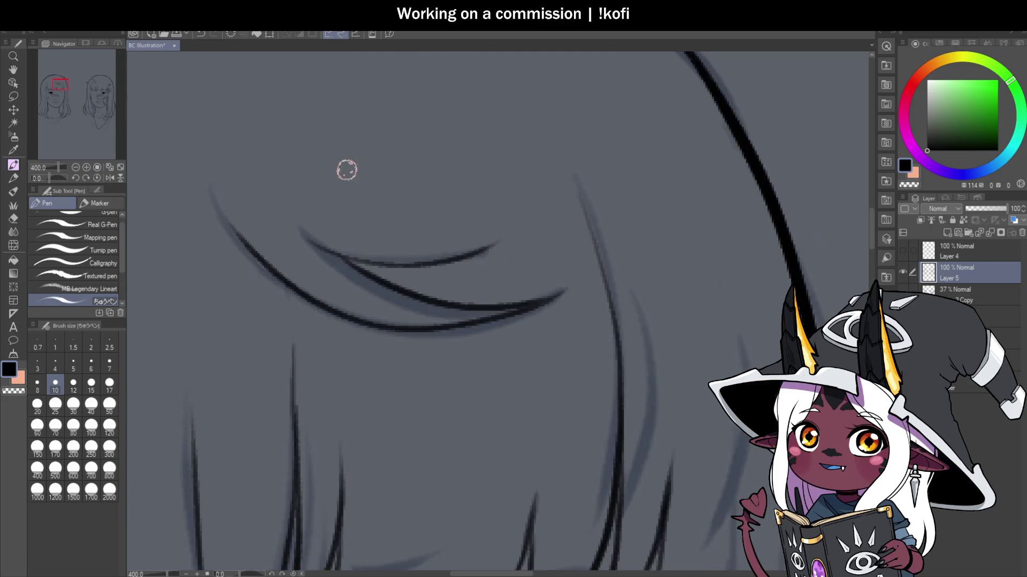
{"action": "scroll", "coordinate": [346, 177], "scroll_direction": "down", "scroll_amount": 6}
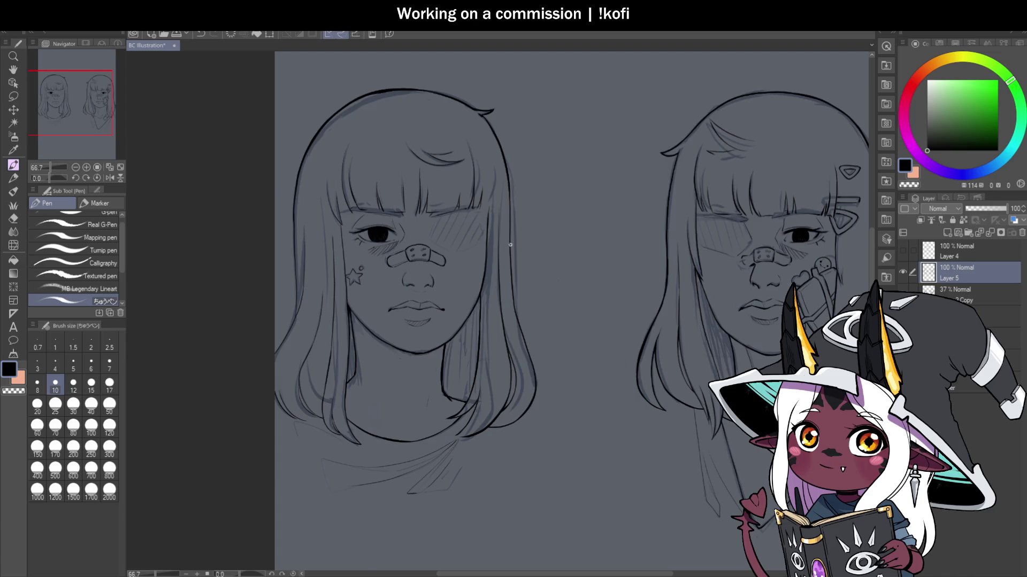
{"action": "scroll", "coordinate": [510, 245], "scroll_direction": "up", "scroll_amount": 5}
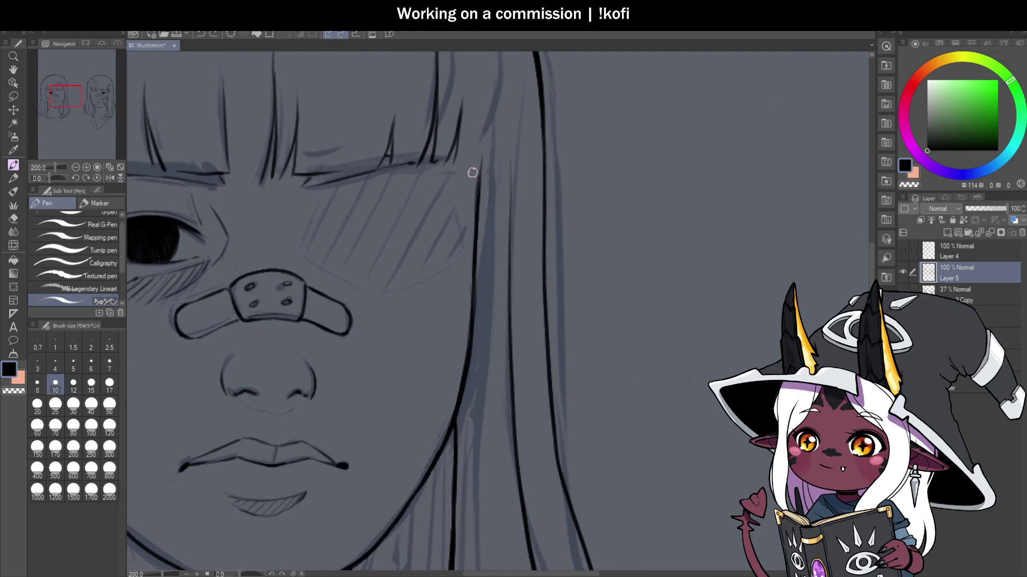
{"action": "scroll", "coordinate": [479, 149], "scroll_direction": "up", "scroll_amount": 2}
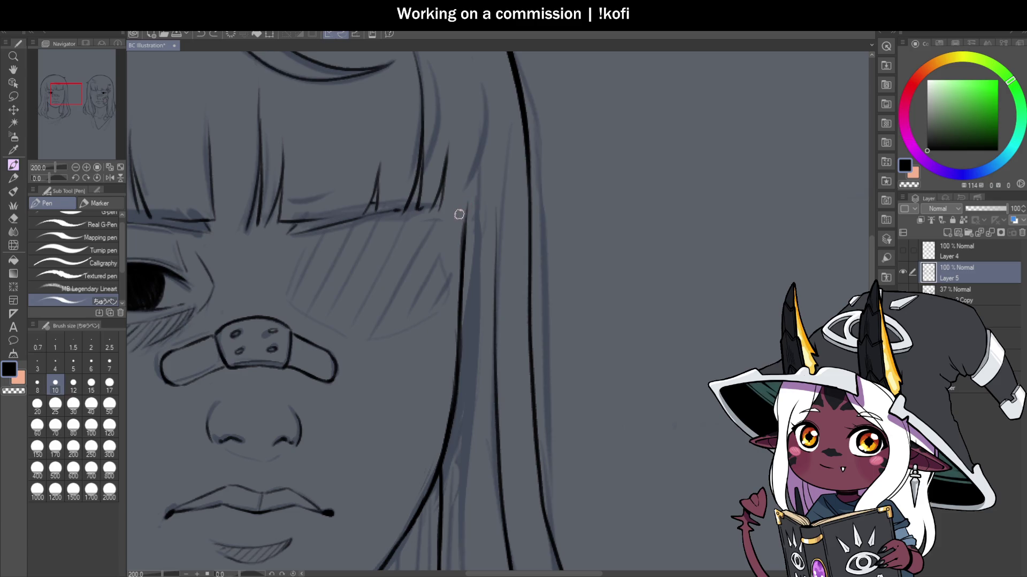
{"action": "left_click_drag", "start_coordinate": [458, 214], "coordinate": [469, 60]}
{"action": "scroll", "coordinate": [478, 303], "scroll_direction": "down", "scroll_amount": 4}
{"action": "scroll", "coordinate": [482, 174], "scroll_direction": "up", "scroll_amount": 6}
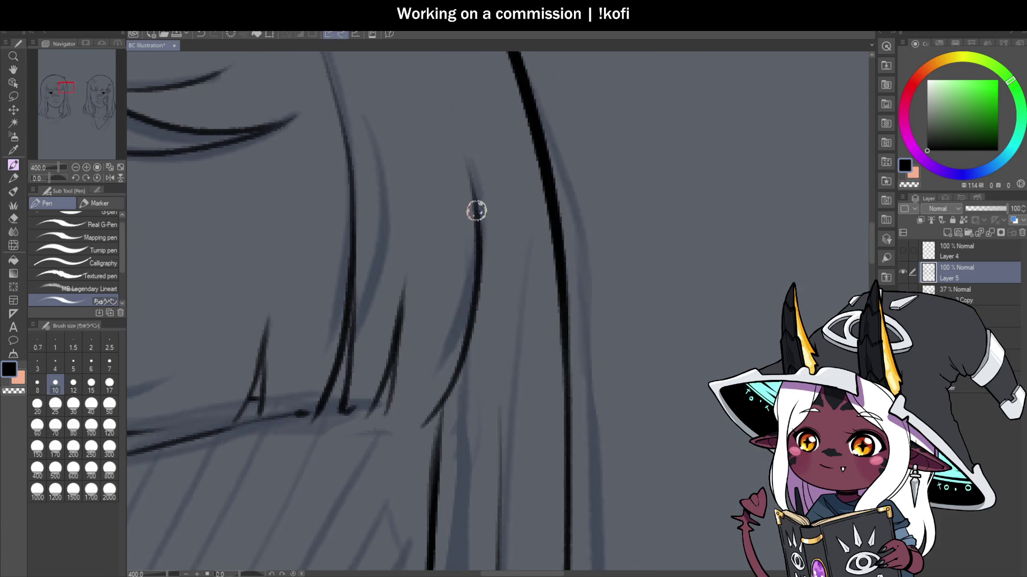
{"action": "left_click_drag", "start_coordinate": [476, 211], "coordinate": [438, 86]}
Step: Zoom in and out over the left girl's head to check the new linework
{"action": "scroll", "coordinate": [481, 184], "scroll_direction": "down", "scroll_amount": 6}
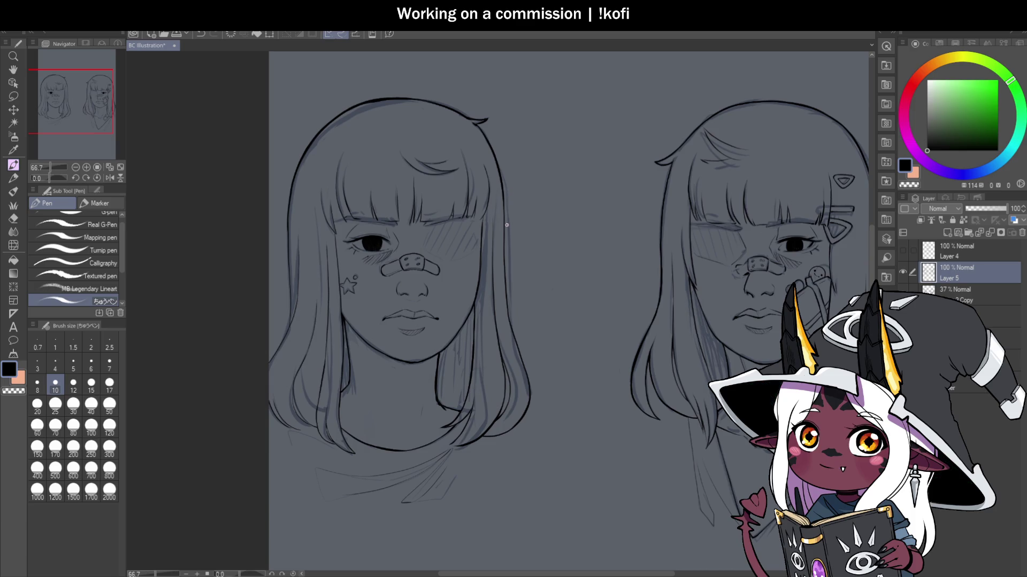
{"action": "scroll", "coordinate": [507, 225], "scroll_direction": "up", "scroll_amount": 3}
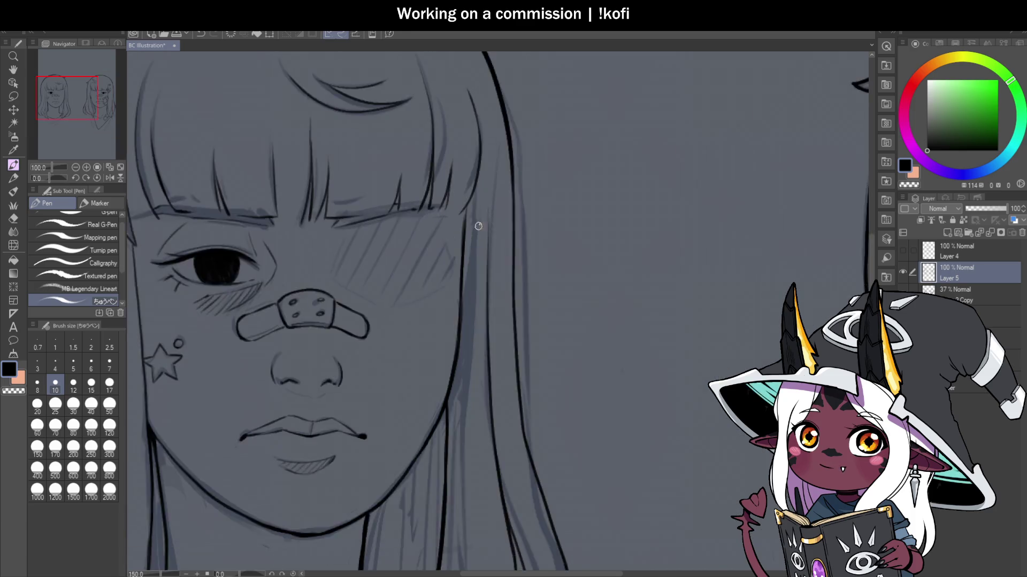
{"action": "scroll", "coordinate": [478, 225], "scroll_direction": "up", "scroll_amount": 3}
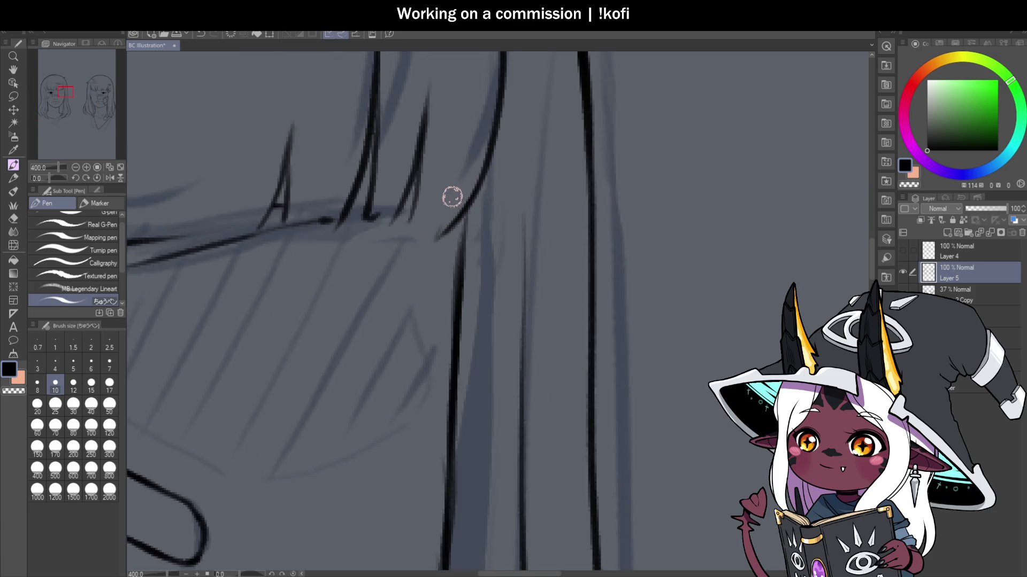
{"action": "scroll", "coordinate": [452, 197], "scroll_direction": "down", "scroll_amount": 4}
{"action": "scroll", "coordinate": [465, 158], "scroll_direction": "up", "scroll_amount": 2}
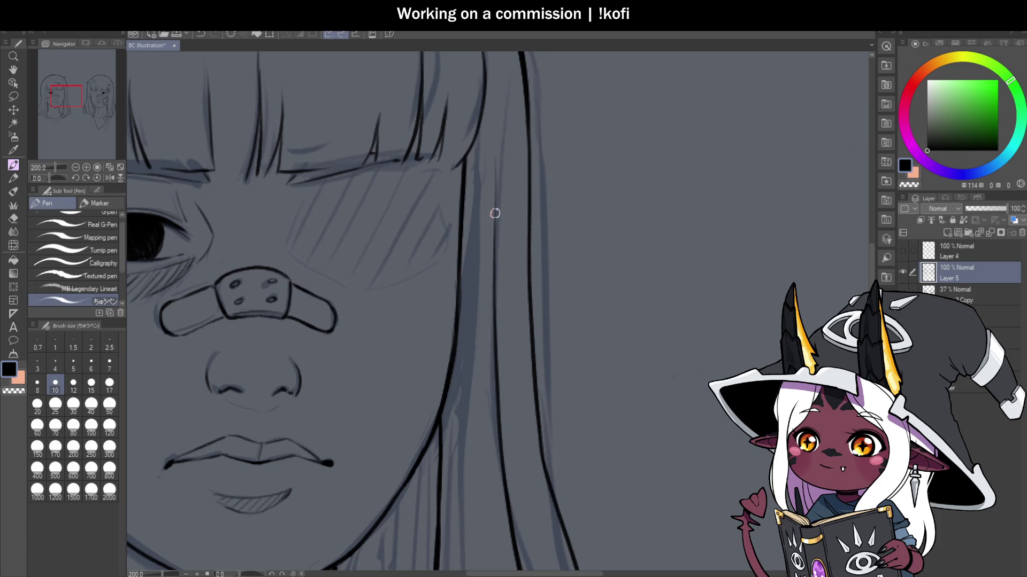
{"action": "scroll", "coordinate": [497, 219], "scroll_direction": "down", "scroll_amount": 2}
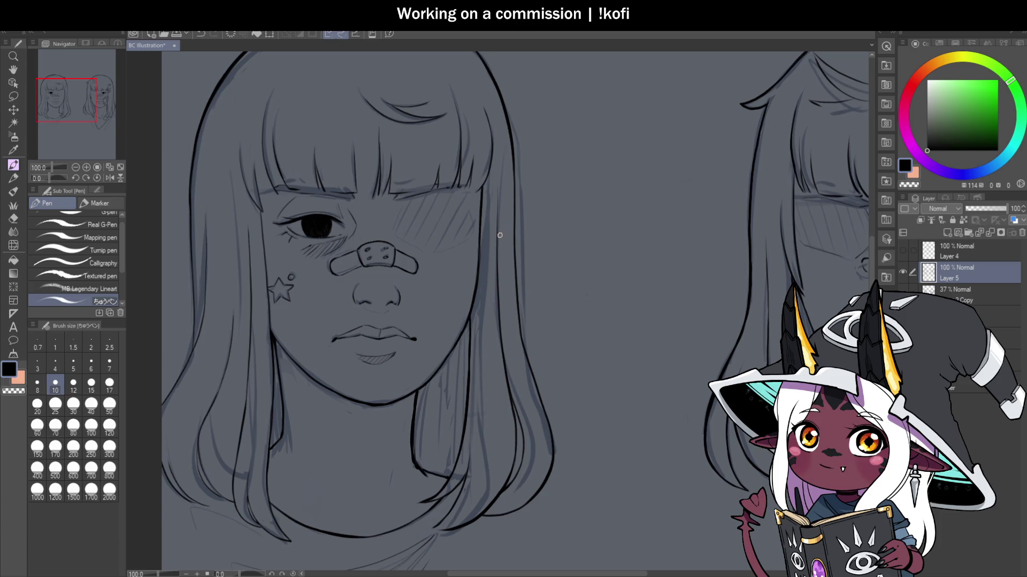
{"action": "scroll", "coordinate": [505, 205], "scroll_direction": "down", "scroll_amount": 2}
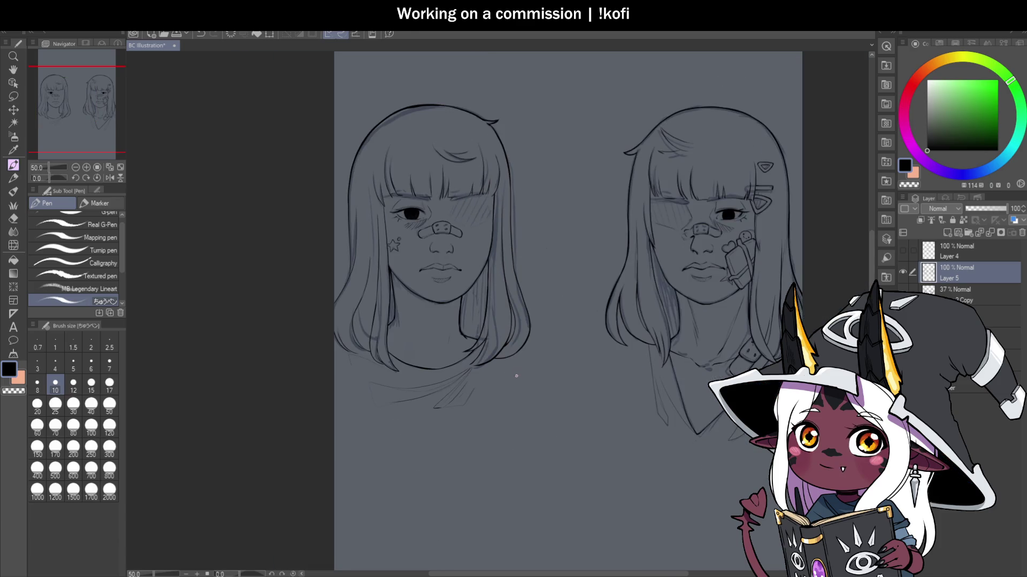
{"action": "scroll", "coordinate": [374, 374], "scroll_direction": "up", "scroll_amount": 3}
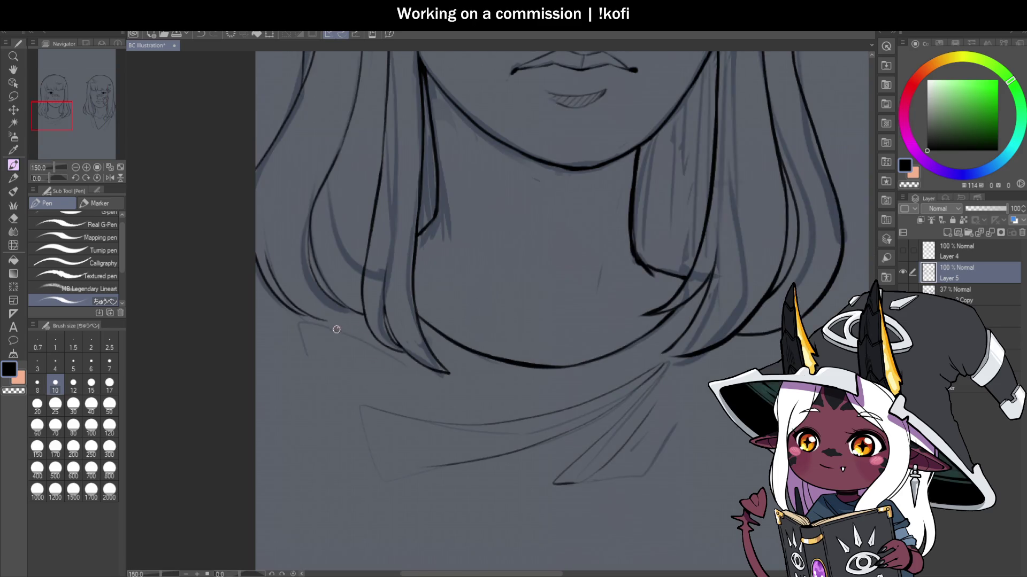
{"action": "scroll", "coordinate": [337, 329], "scroll_direction": "down", "scroll_amount": 3}
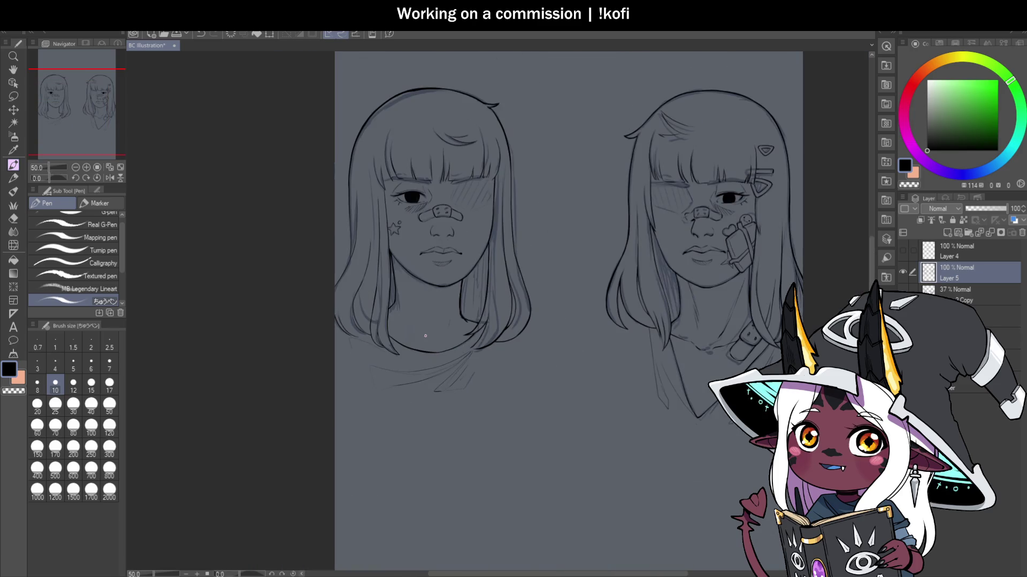
{"action": "scroll", "coordinate": [425, 336], "scroll_direction": "down", "scroll_amount": 1}
{"action": "scroll", "coordinate": [566, 269], "scroll_direction": "up", "scroll_amount": 1}
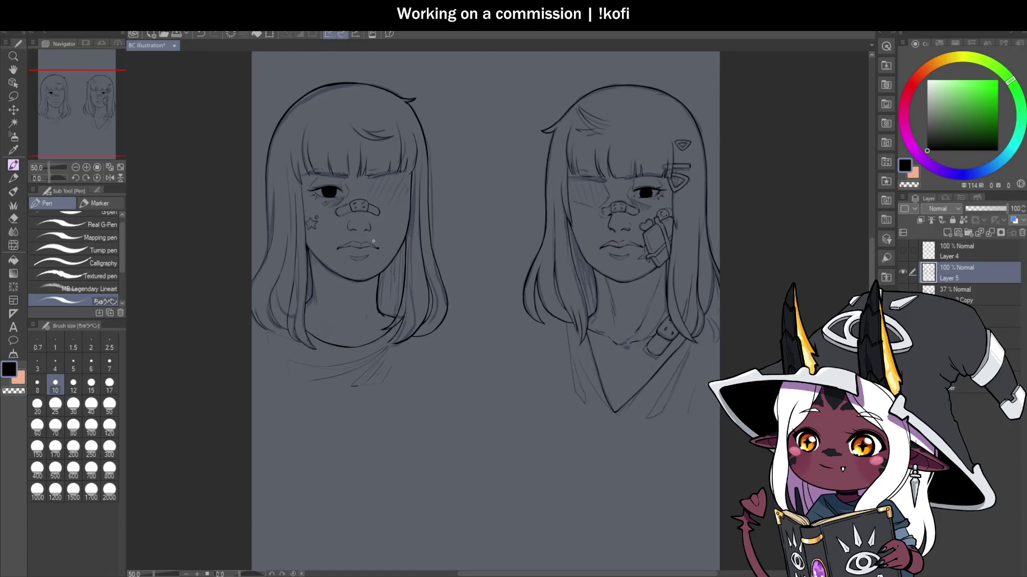
{"action": "scroll", "coordinate": [441, 232], "scroll_direction": "down", "scroll_amount": 2}
{"action": "scroll", "coordinate": [441, 232], "scroll_direction": "up", "scroll_amount": 4}
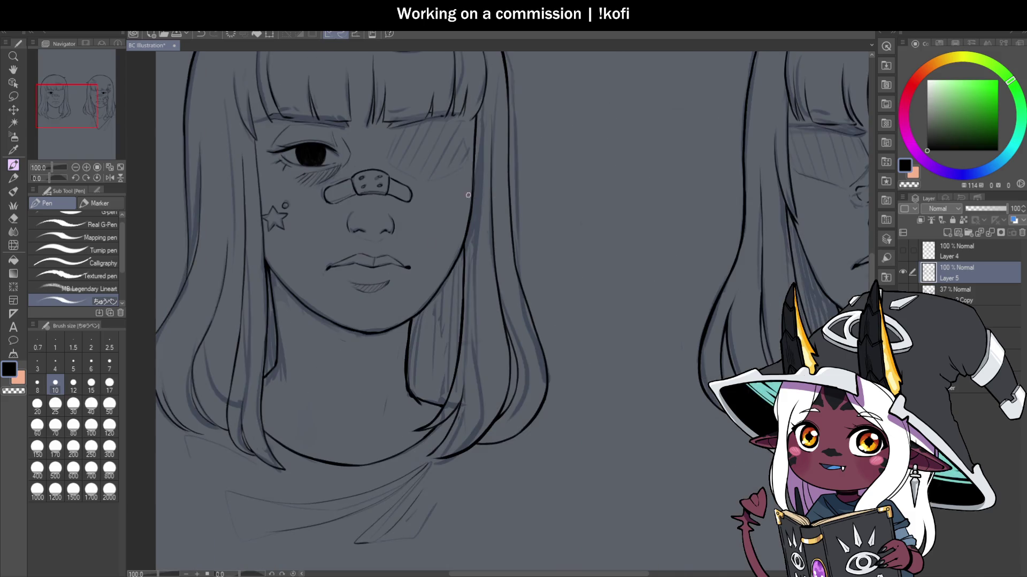
{"action": "scroll", "coordinate": [387, 120], "scroll_direction": "up", "scroll_amount": 4}
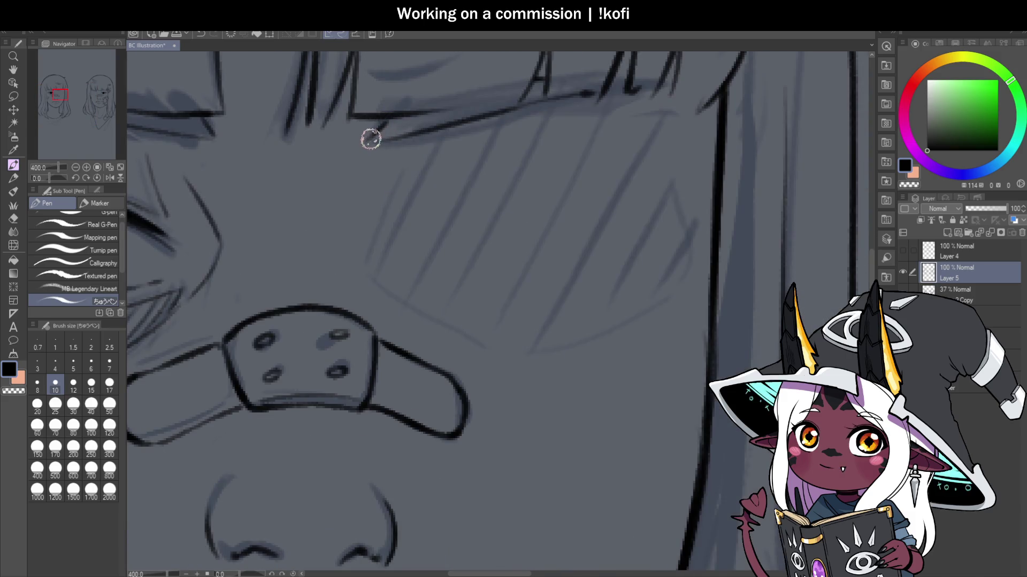
{"action": "scroll", "coordinate": [532, 120], "scroll_direction": "down", "scroll_amount": 2}
{"action": "scroll", "coordinate": [532, 120], "scroll_direction": "up", "scroll_amount": 2}
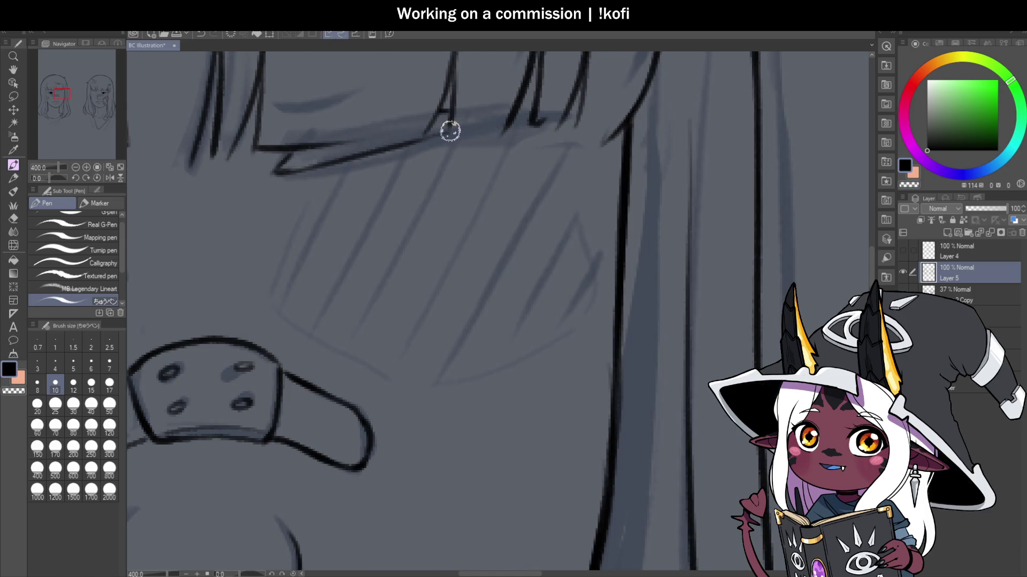
{"action": "left_click_drag", "start_coordinate": [492, 135], "coordinate": [463, 156]}
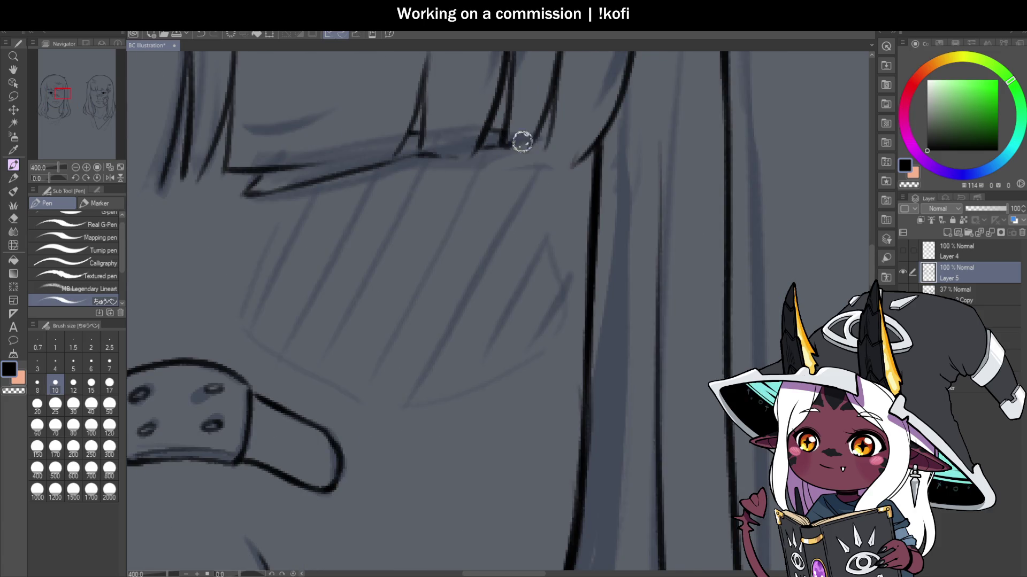
{"action": "scroll", "coordinate": [527, 145], "scroll_direction": "down", "scroll_amount": 6}
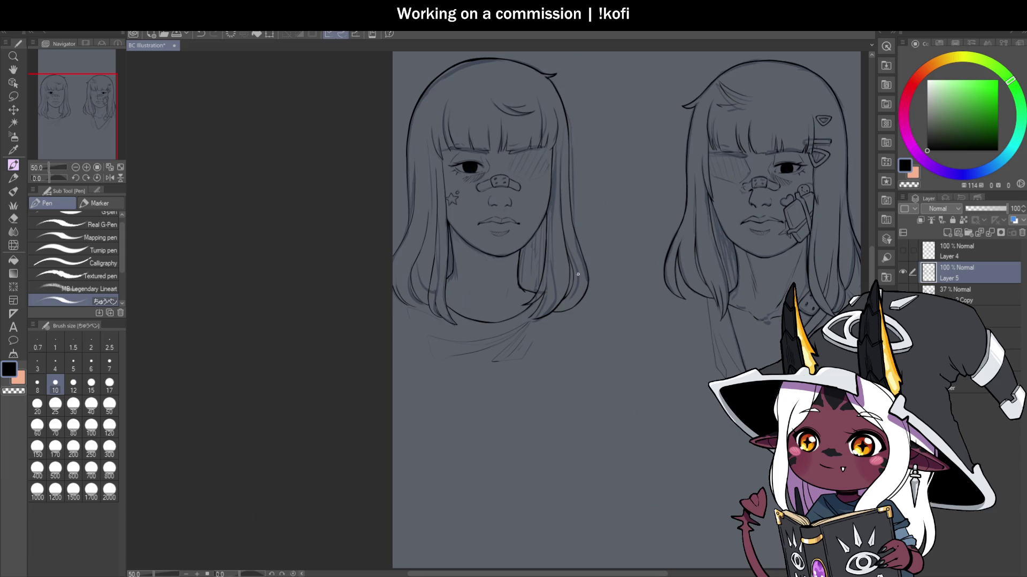
{"action": "scroll", "coordinate": [578, 275], "scroll_direction": "up", "scroll_amount": 1}
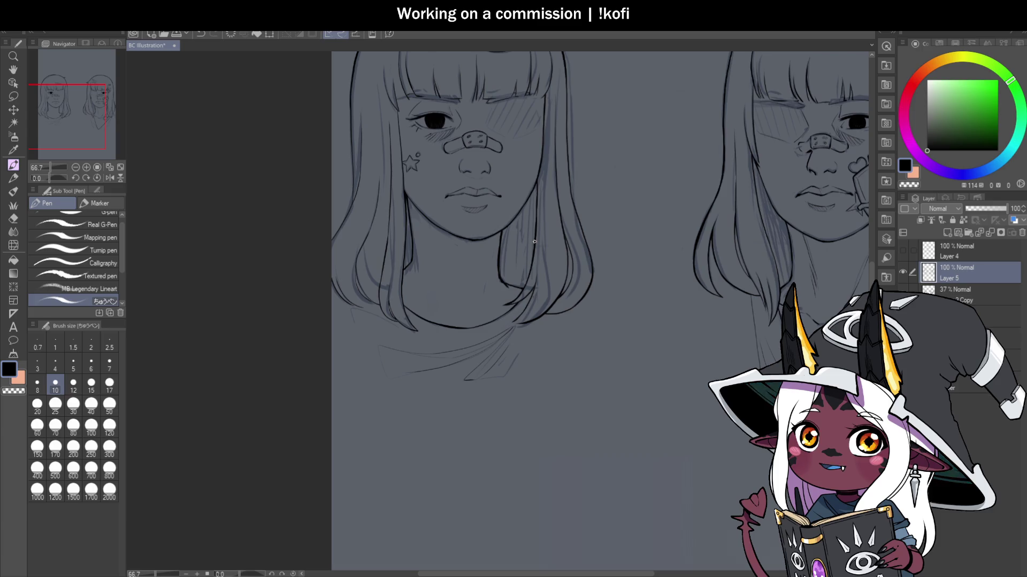
Step: Zoom in and draw a short stroke joining the two hair lines at the left girl's neck, then undo it
{"action": "scroll", "coordinate": [545, 321], "scroll_direction": "up", "scroll_amount": 5}
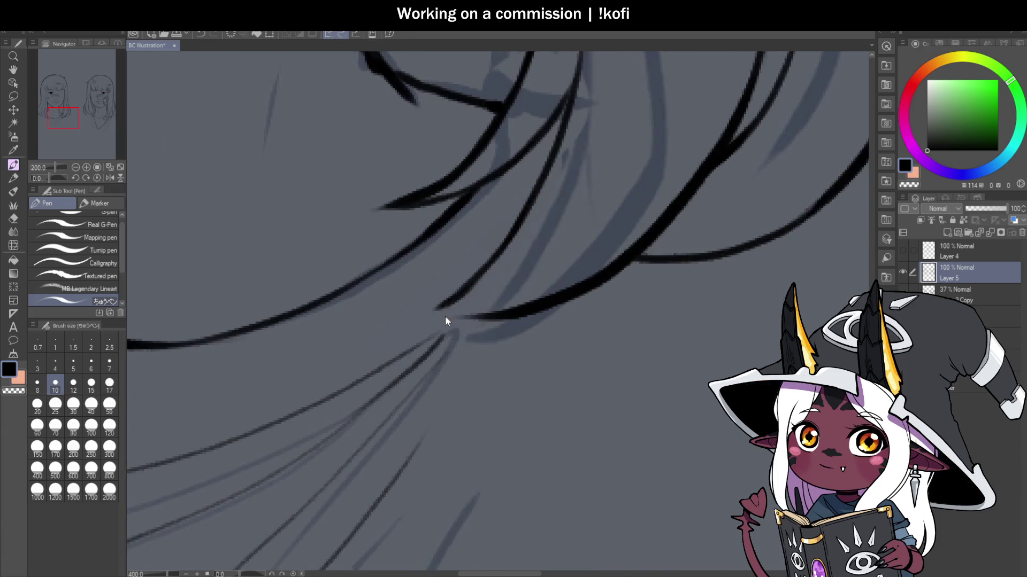
{"action": "mouse_move", "coordinate": [457, 318]}
{"action": "left_mouse_down"}
{"action": "mouse_move", "coordinate": [429, 316]}
{"action": "mouse_move", "coordinate": [458, 318]}
{"action": "left_mouse_up"}
{"action": "key", "text": "ctrl+z"}
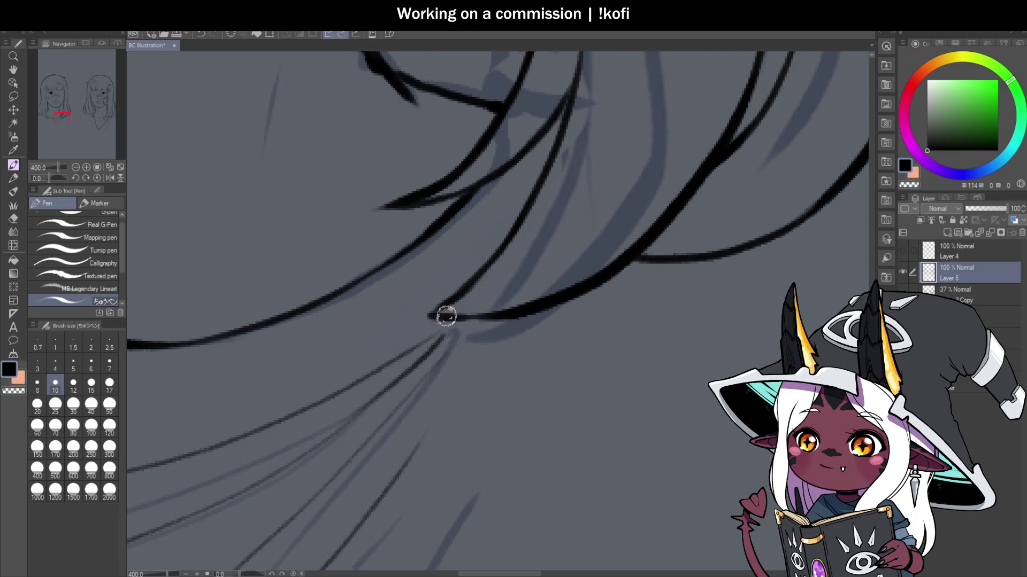
Step: Re-ink the left girl's jawline with a darker stroke
{"action": "scroll", "coordinate": [447, 317], "scroll_direction": "down", "scroll_amount": 2}
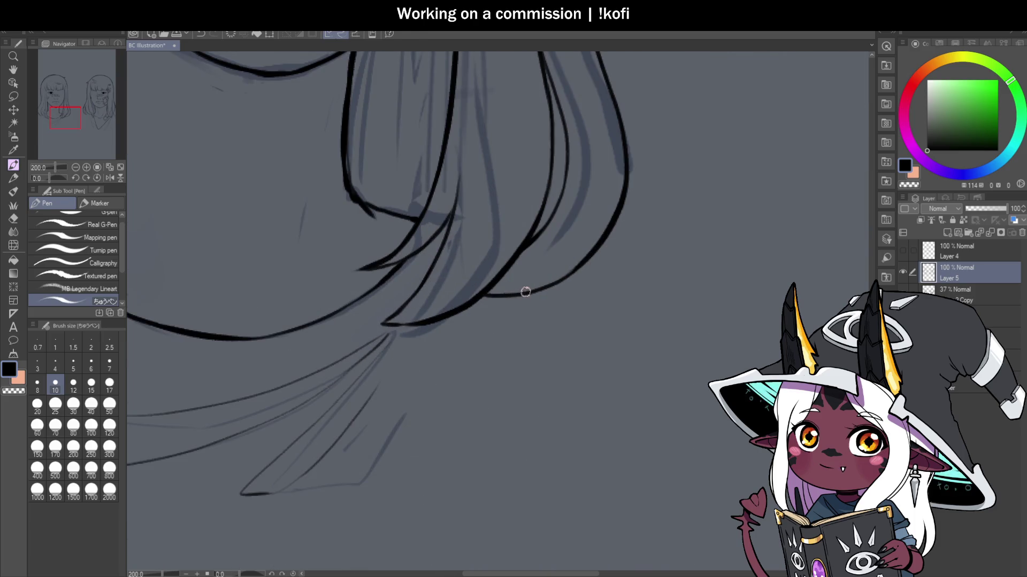
{"action": "scroll", "coordinate": [459, 261], "scroll_direction": "down", "scroll_amount": 1}
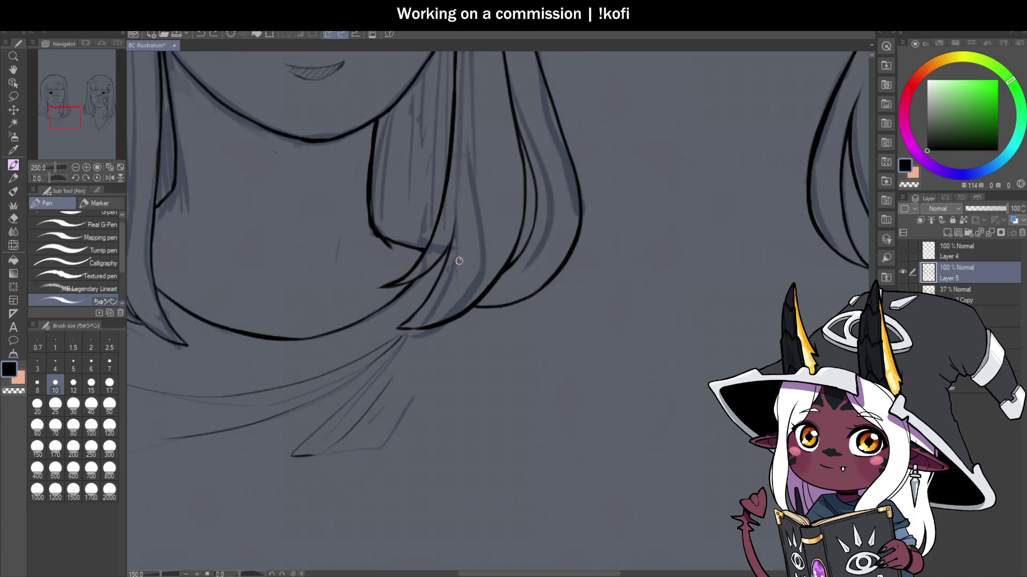
{"action": "scroll", "coordinate": [458, 261], "scroll_direction": "up", "scroll_amount": 1}
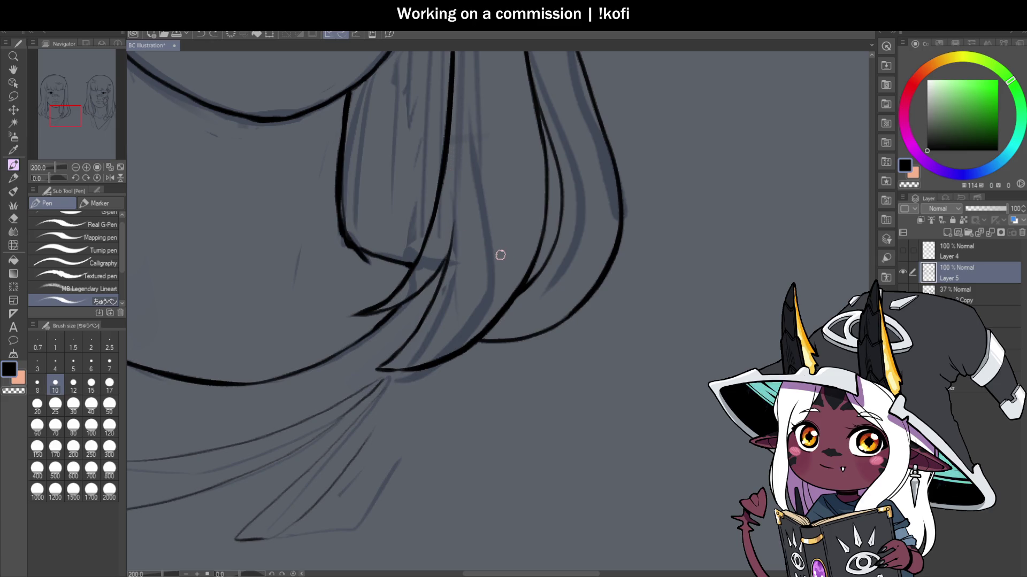
{"action": "scroll", "coordinate": [540, 274], "scroll_direction": "down", "scroll_amount": 1}
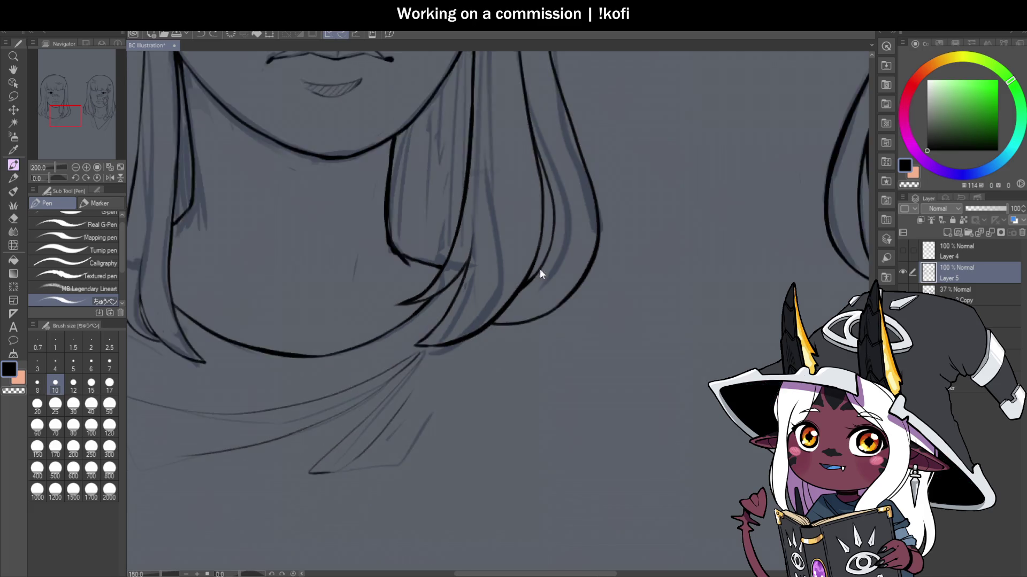
{"action": "scroll", "coordinate": [540, 274], "scroll_direction": "down", "scroll_amount": 2}
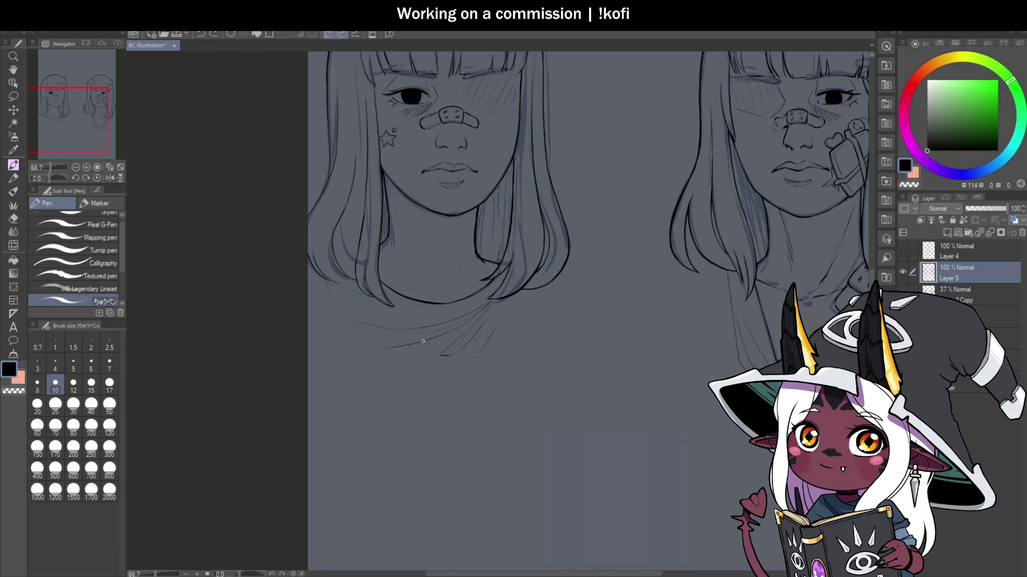
{"action": "scroll", "coordinate": [436, 299], "scroll_direction": "up", "scroll_amount": 1}
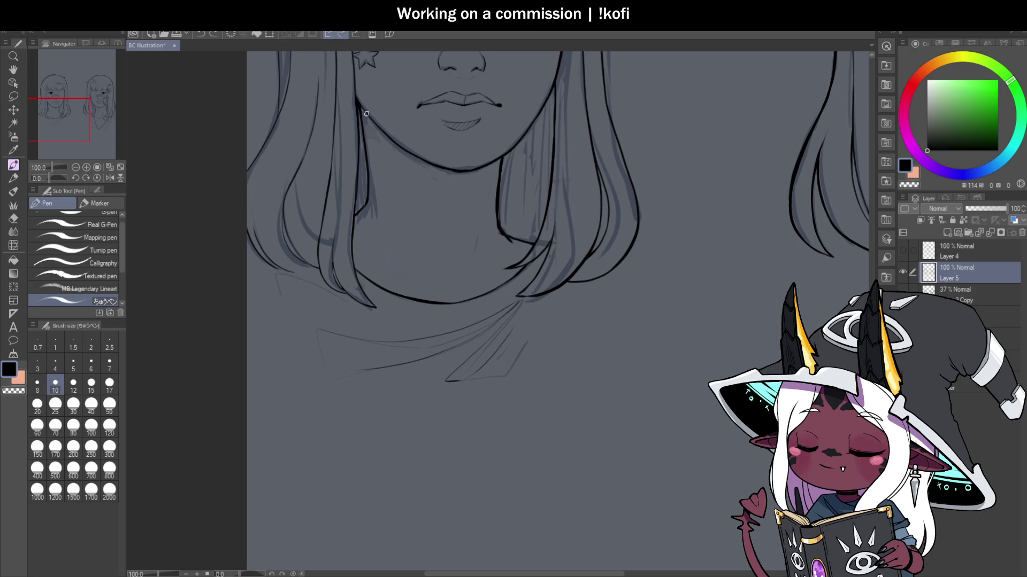
{"action": "scroll", "coordinate": [377, 148], "scroll_direction": "up", "scroll_amount": 2}
{"action": "left_click_drag", "start_coordinate": [351, 96], "coordinate": [409, 161]}
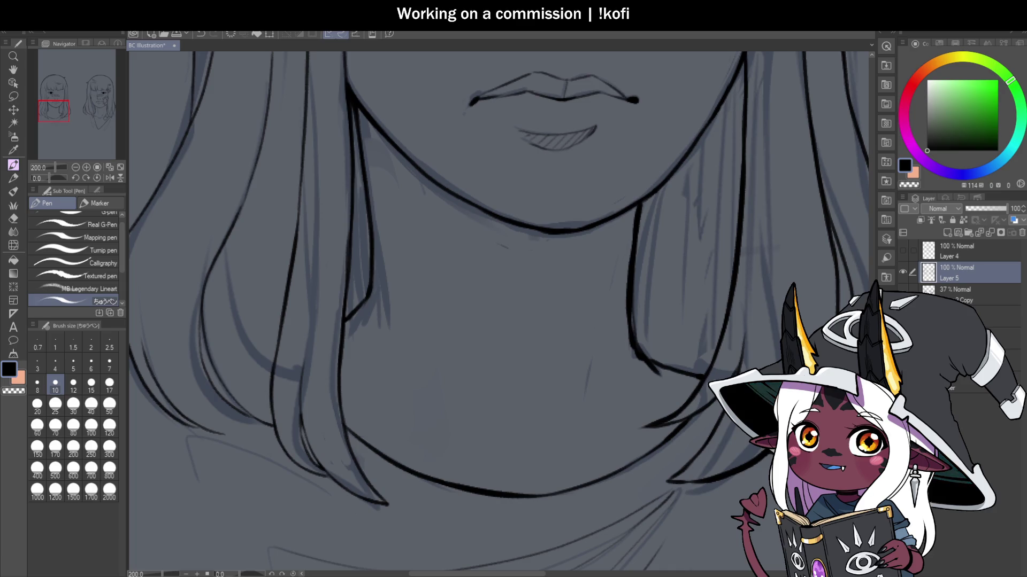
Step: Zoom out to view the left girl's inked chin, jaw and neck
{"action": "scroll", "coordinate": [458, 230], "scroll_direction": "down", "scroll_amount": 3}
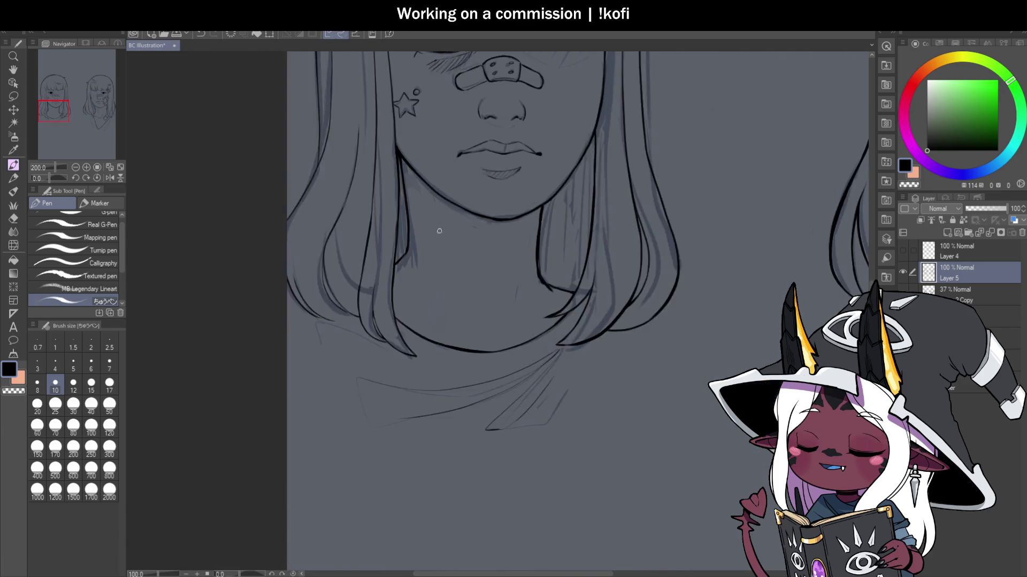
Step: Ink the hair line beside the left girl's neck in two strokes reaching down to her neck
{"action": "scroll", "coordinate": [519, 325], "scroll_direction": "up", "scroll_amount": 3}
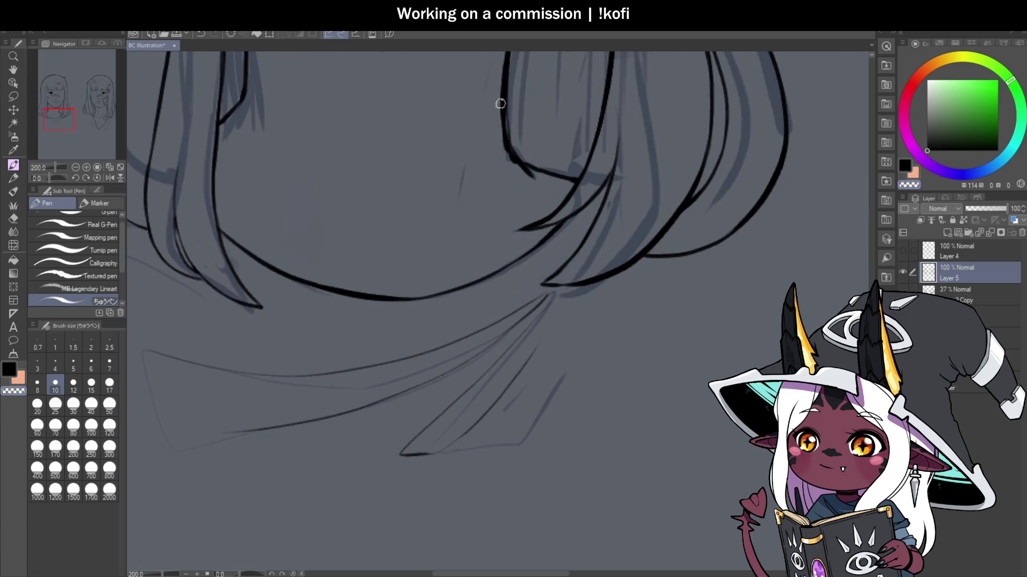
{"action": "scroll", "coordinate": [459, 172], "scroll_direction": "up", "scroll_amount": 2}
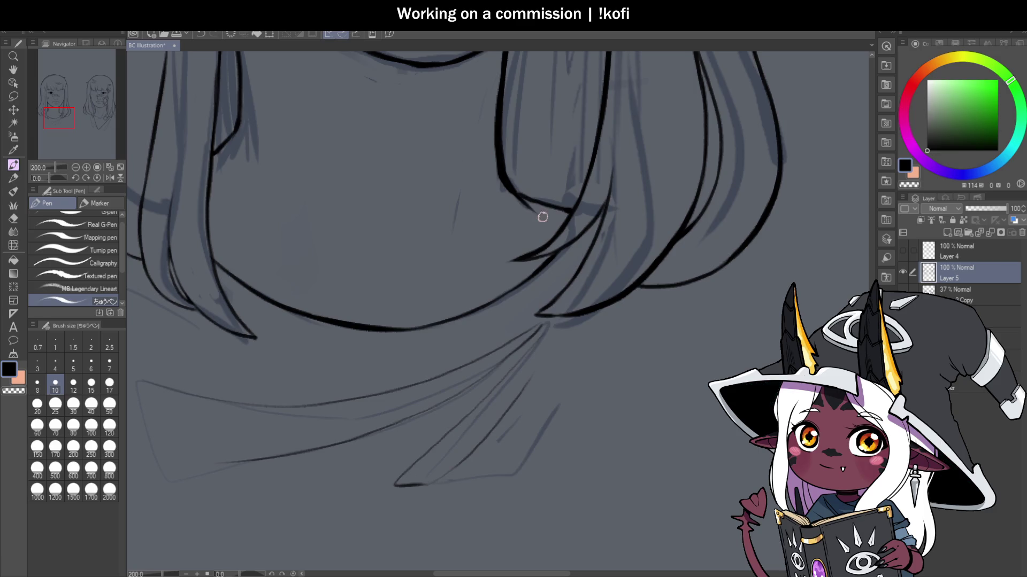
{"action": "scroll", "coordinate": [523, 198], "scroll_direction": "up", "scroll_amount": 2}
{"action": "scroll", "coordinate": [514, 188], "scroll_direction": "down", "scroll_amount": 3}
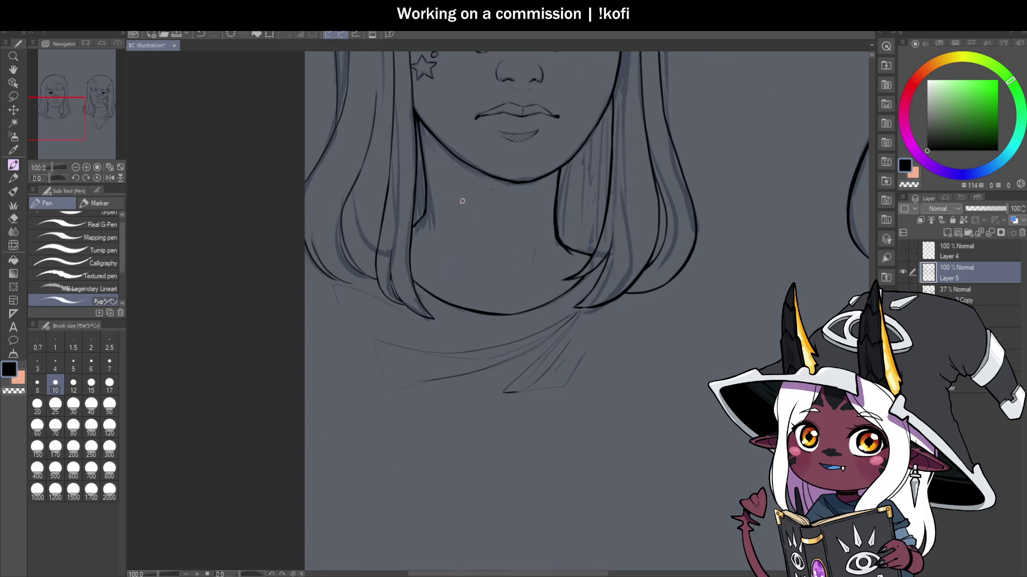
{"action": "scroll", "coordinate": [412, 105], "scroll_direction": "up", "scroll_amount": 1}
{"action": "mouse_move", "coordinate": [411, 105]}
{"action": "left_mouse_down"}
{"action": "mouse_move", "coordinate": [419, 275]}
{"action": "mouse_move", "coordinate": [397, 300]}
{"action": "left_mouse_up"}
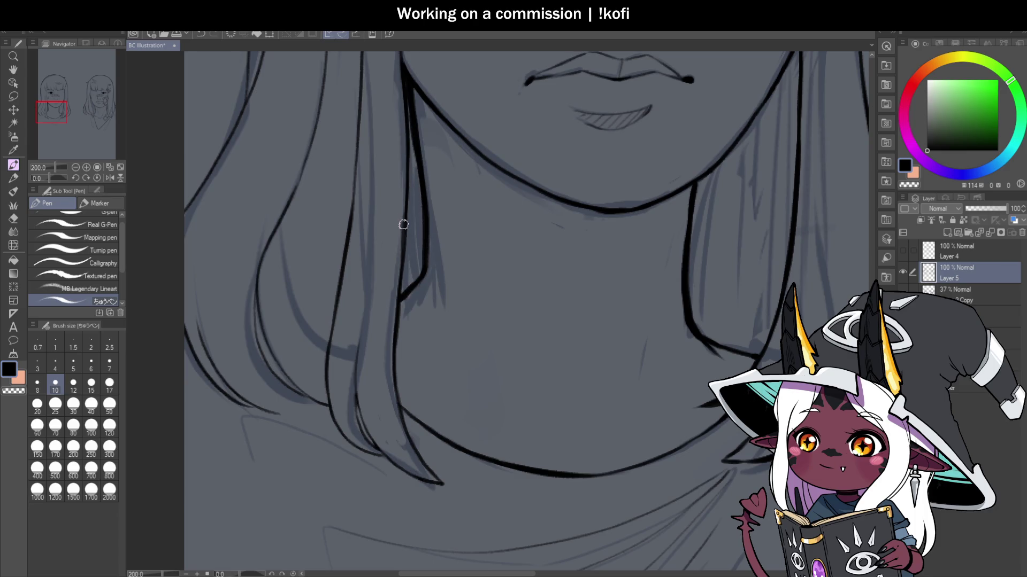
{"action": "left_click_drag", "start_coordinate": [403, 224], "coordinate": [398, 322]}
{"action": "scroll", "coordinate": [395, 363], "scroll_direction": "down", "scroll_amount": 3}
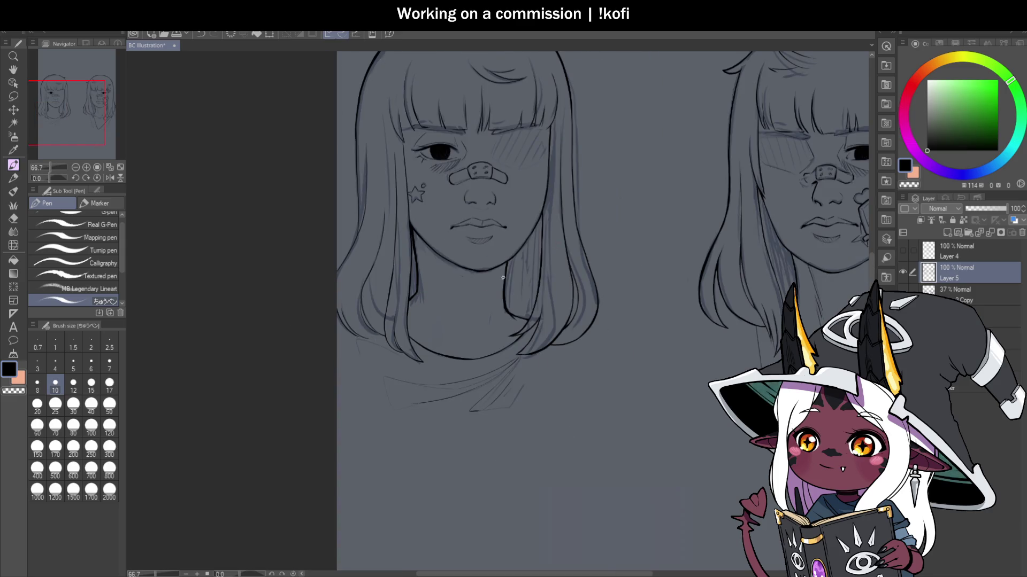
{"action": "scroll", "coordinate": [503, 277], "scroll_direction": "down", "scroll_amount": 1}
{"action": "scroll", "coordinate": [482, 177], "scroll_direction": "up", "scroll_amount": 4}
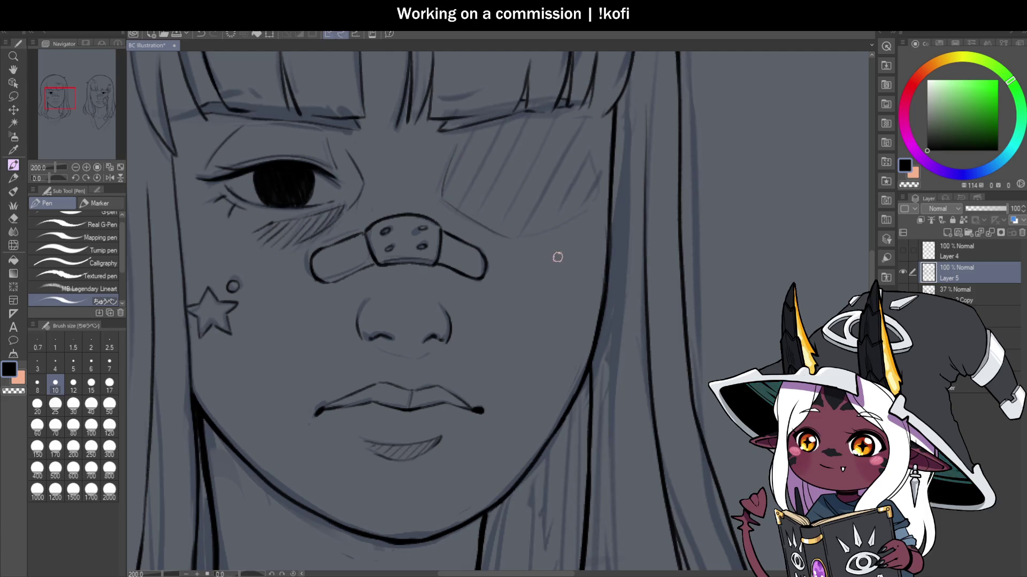
{"action": "scroll", "coordinate": [470, 275], "scroll_direction": "down", "scroll_amount": 4}
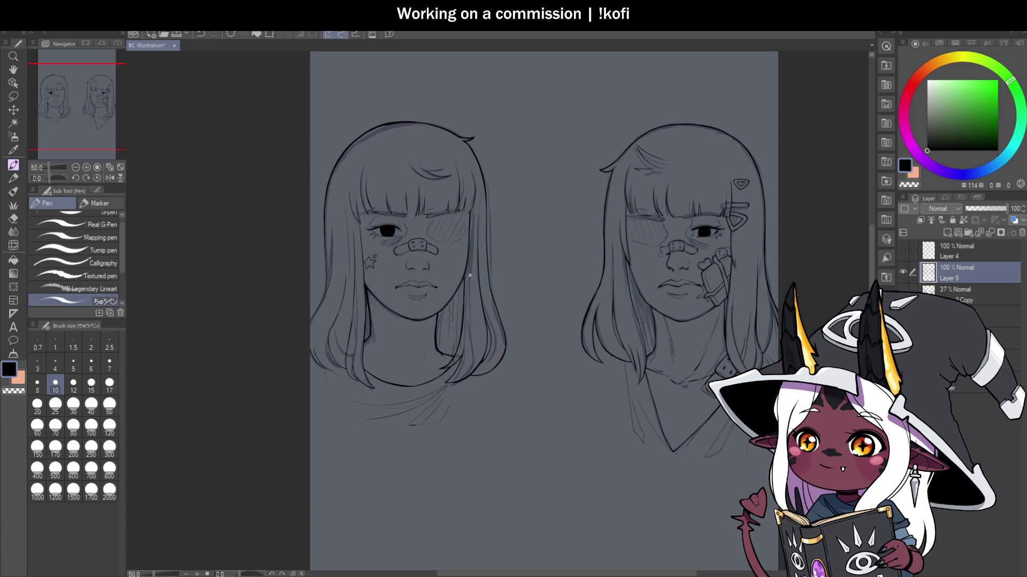
{"action": "scroll", "coordinate": [518, 225], "scroll_direction": "down", "scroll_amount": 1}
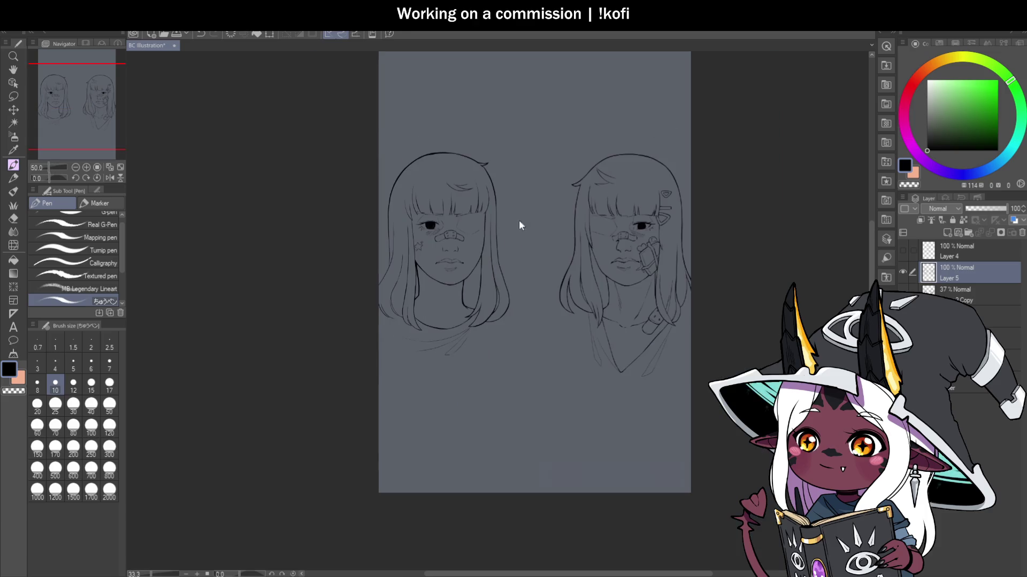
{"action": "scroll", "coordinate": [495, 369], "scroll_direction": "up", "scroll_amount": 1}
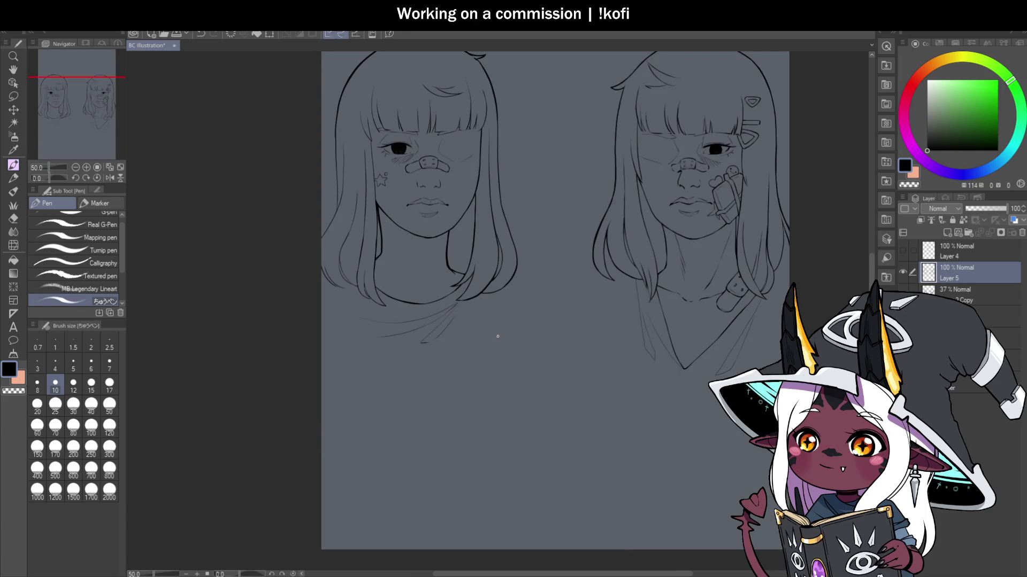
{"action": "scroll", "coordinate": [498, 336], "scroll_direction": "down", "scroll_amount": 1}
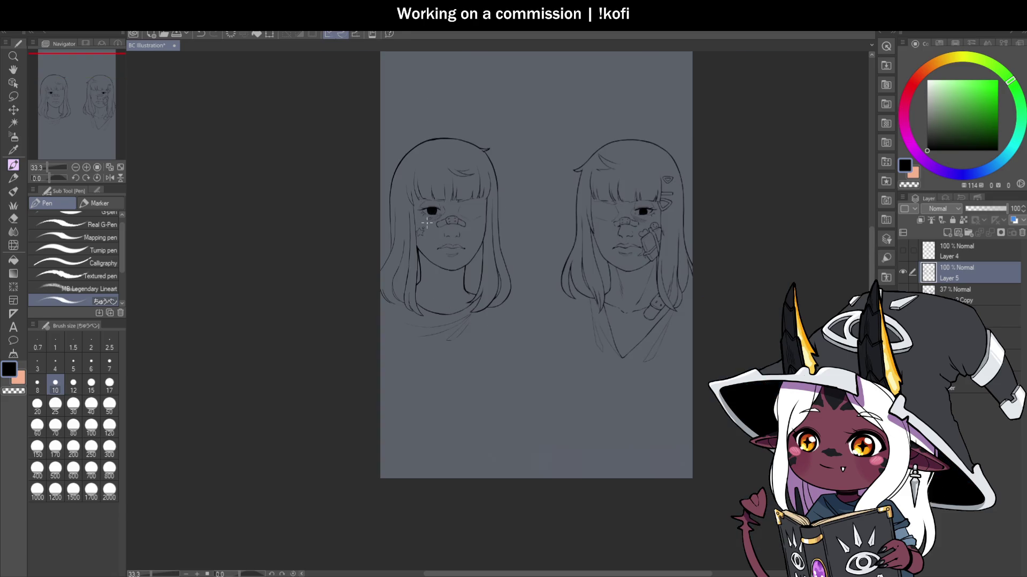
{"action": "scroll", "coordinate": [396, 160], "scroll_direction": "up", "scroll_amount": 4}
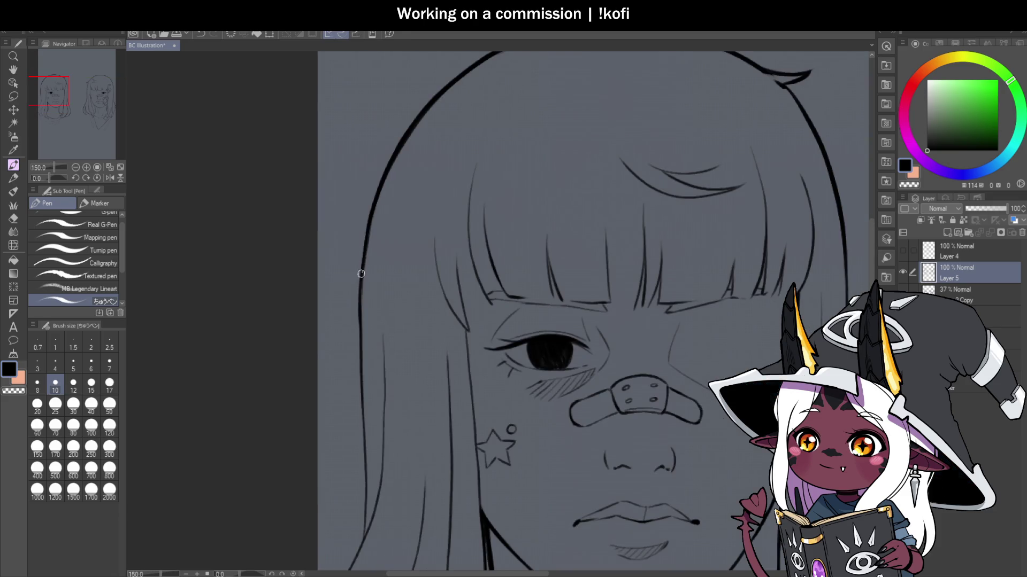
Step: Retrace the left hair outline boldly, smoothing its upper-left curve and lower-left line
{"action": "mouse_move", "coordinate": [361, 273]}
{"action": "left_mouse_down"}
{"action": "mouse_move", "coordinate": [396, 142]}
{"action": "mouse_move", "coordinate": [427, 110]}
{"action": "left_mouse_up"}
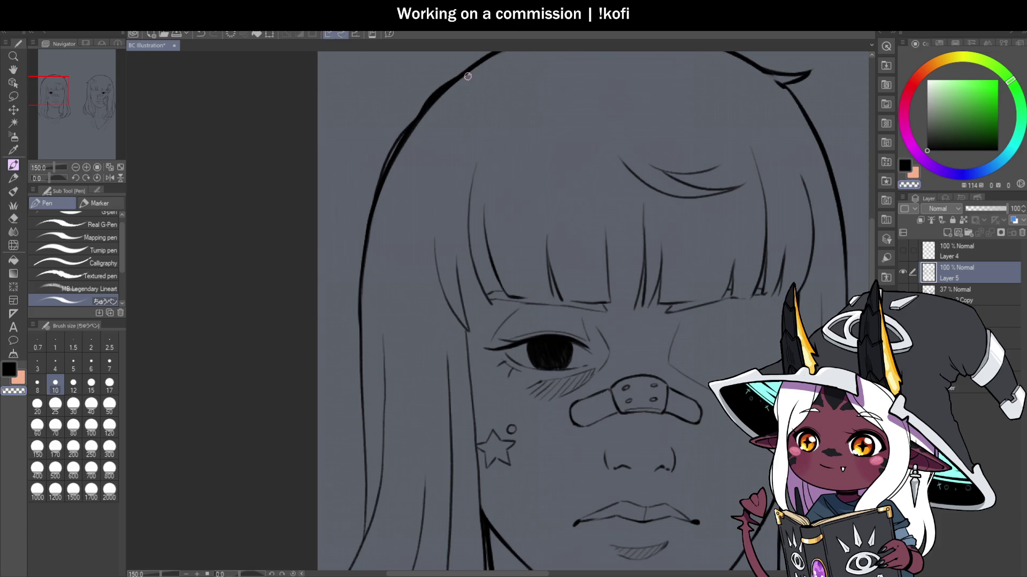
{"action": "mouse_move", "coordinate": [467, 77]}
{"action": "left_mouse_down"}
{"action": "mouse_move", "coordinate": [421, 121]}
{"action": "mouse_move", "coordinate": [383, 189]}
{"action": "left_mouse_up"}
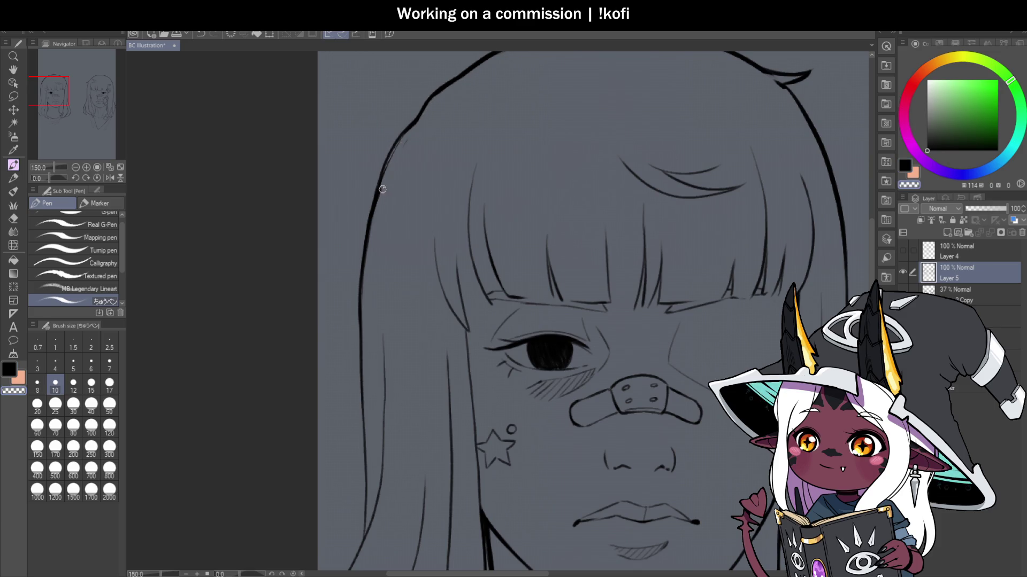
{"action": "left_click_drag", "start_coordinate": [413, 124], "coordinate": [362, 310]}
{"action": "scroll", "coordinate": [614, 302], "scroll_direction": "down", "scroll_amount": 5}
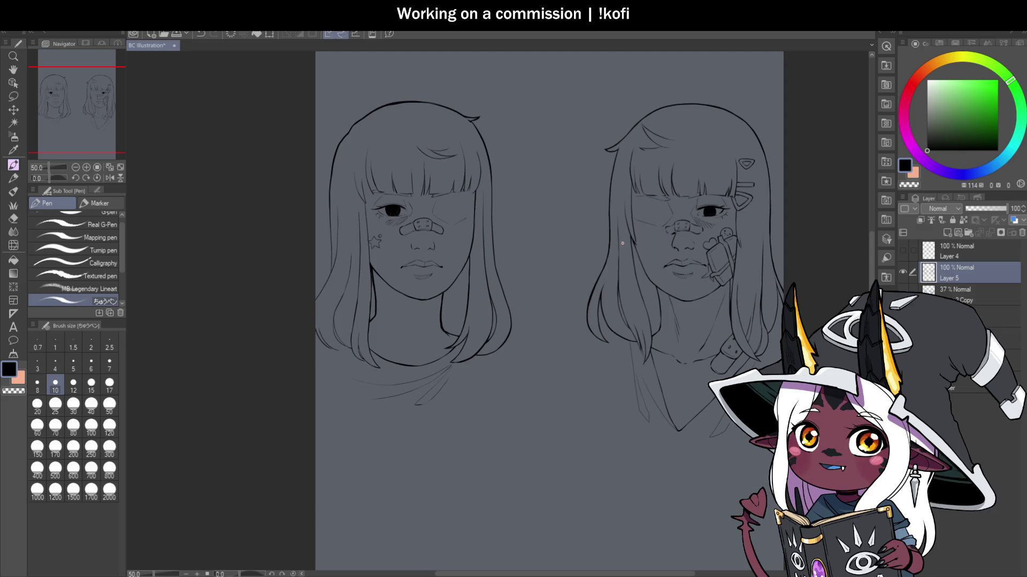
{"action": "scroll", "coordinate": [392, 206], "scroll_direction": "up", "scroll_amount": 5}
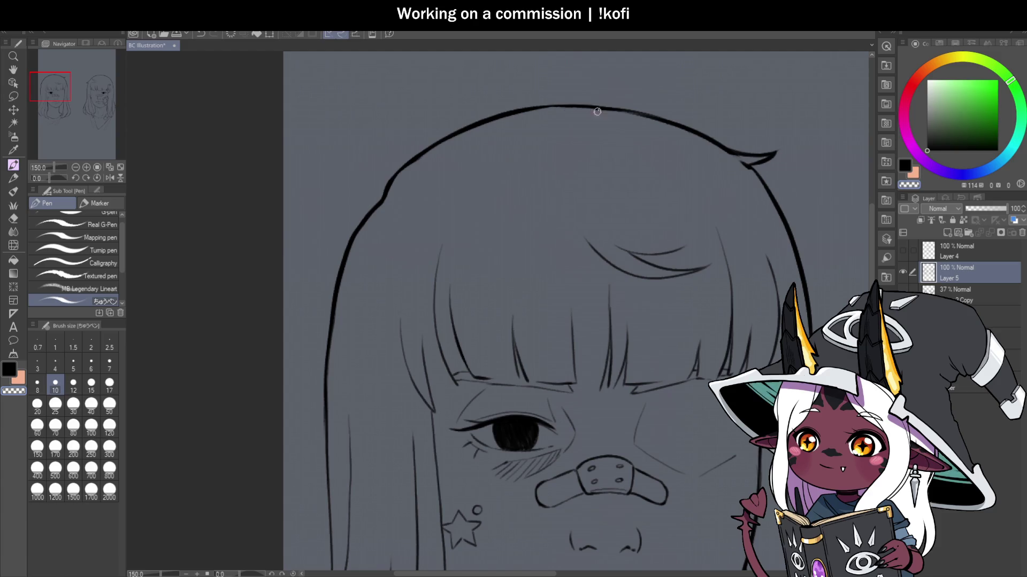
Step: Thicken the outline over the crown and down the left side on a rotated view, then reset rotation
{"action": "left_click_drag", "start_coordinate": [392, 179], "coordinate": [480, 127]}
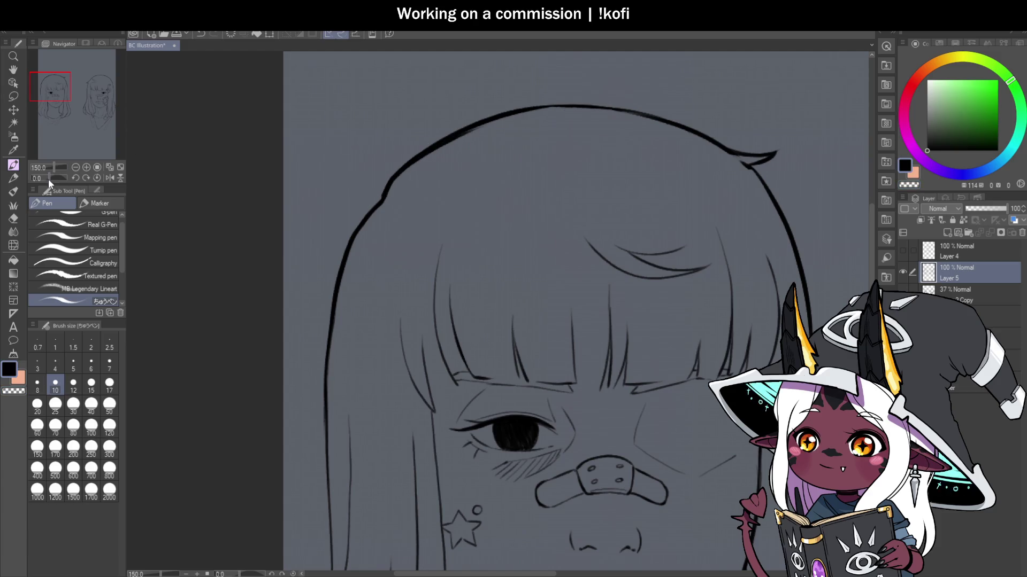
{"action": "left_click_drag", "start_coordinate": [48, 179], "coordinate": [43, 178]}
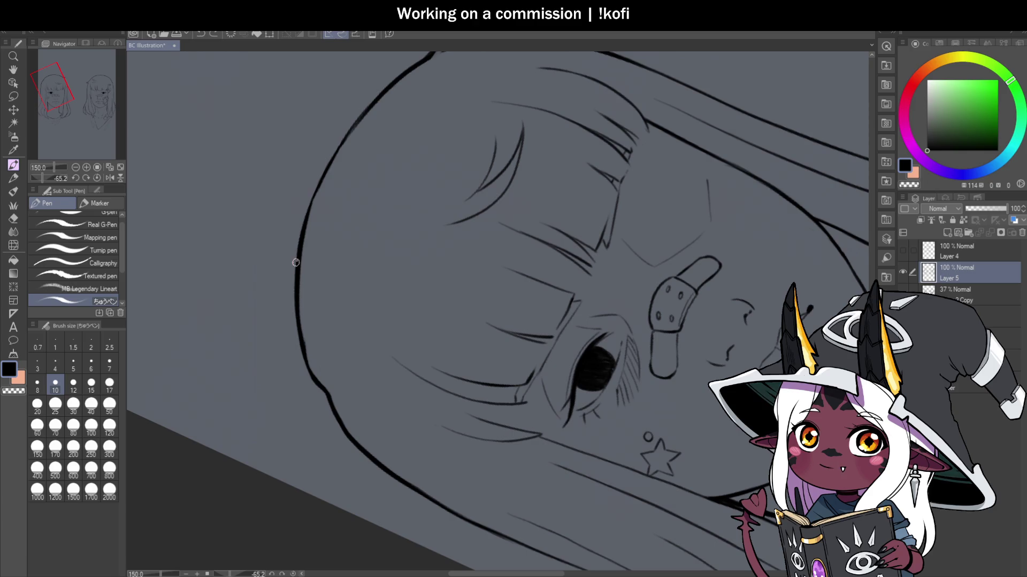
{"action": "left_click_drag", "start_coordinate": [297, 303], "coordinate": [295, 234]}
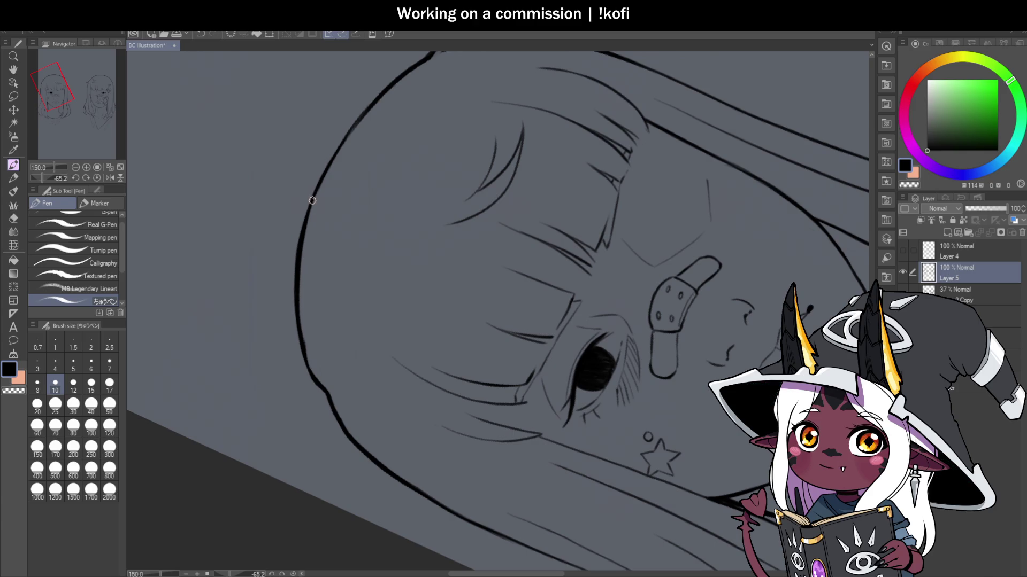
{"action": "scroll", "coordinate": [338, 216], "scroll_direction": "down", "scroll_amount": 1}
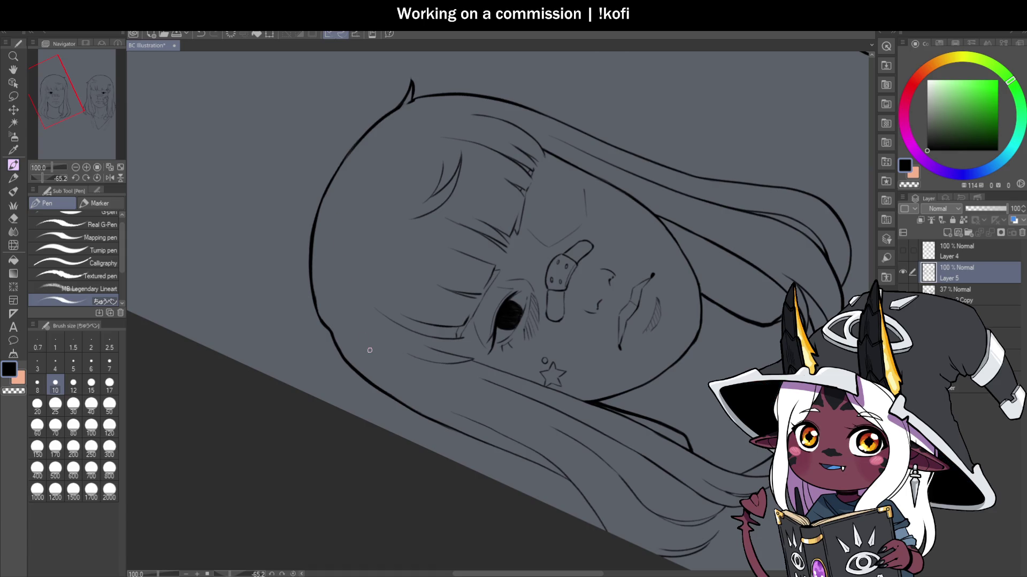
{"action": "scroll", "coordinate": [337, 339], "scroll_direction": "up", "scroll_amount": 2}
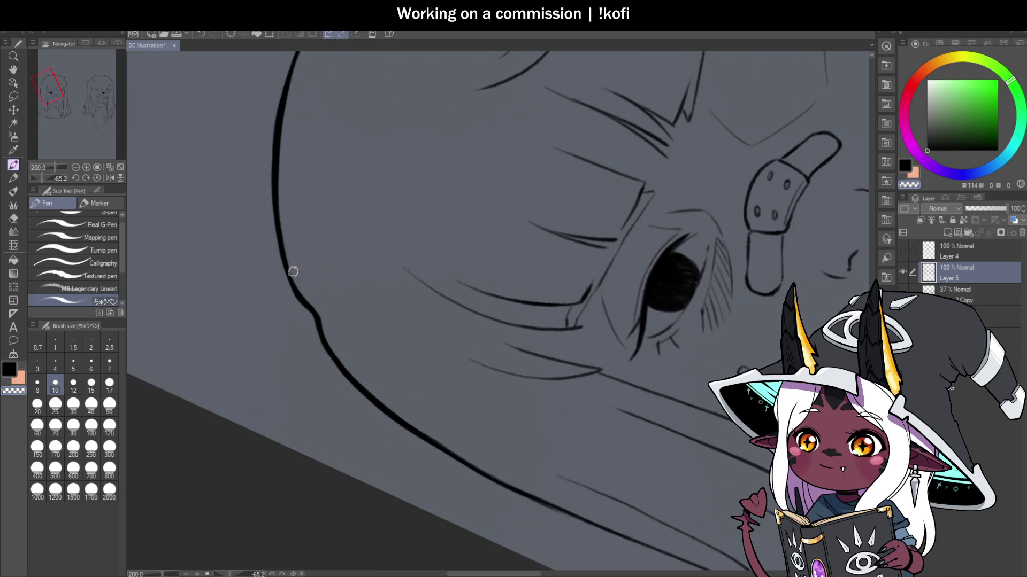
{"action": "mouse_move", "coordinate": [323, 309]}
{"action": "left_mouse_down"}
{"action": "mouse_move", "coordinate": [227, 325]}
{"action": "mouse_move", "coordinate": [221, 397]}
{"action": "mouse_move", "coordinate": [312, 475]}
{"action": "left_mouse_up"}
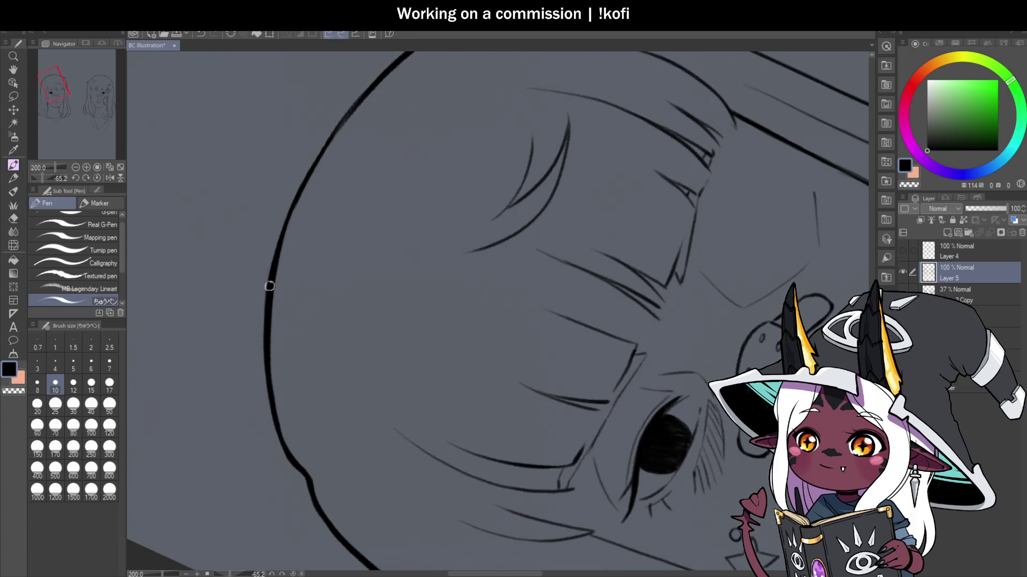
{"action": "scroll", "coordinate": [345, 147], "scroll_direction": "down", "scroll_amount": 4}
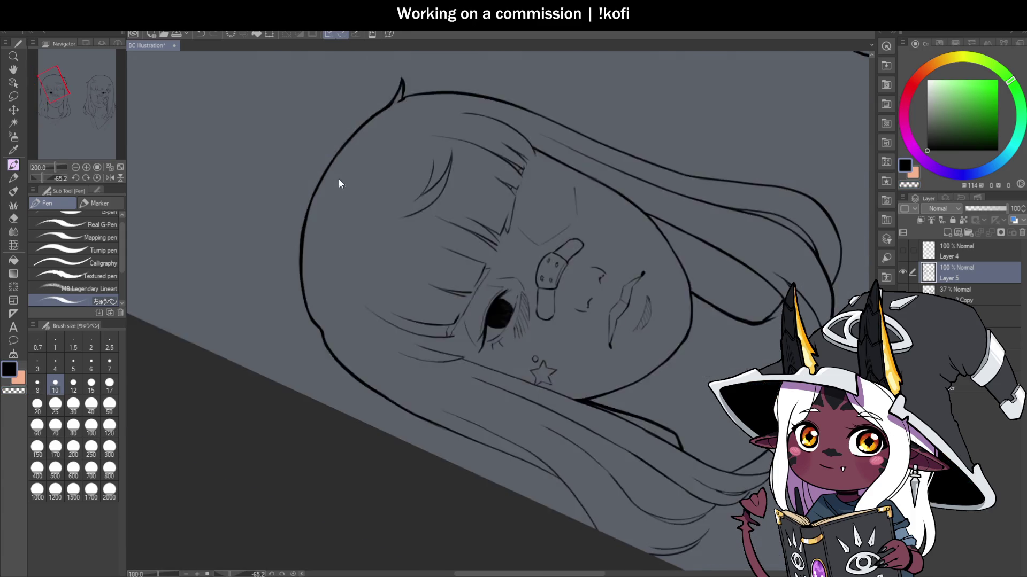
{"action": "left_click", "coordinate": [97, 177]}
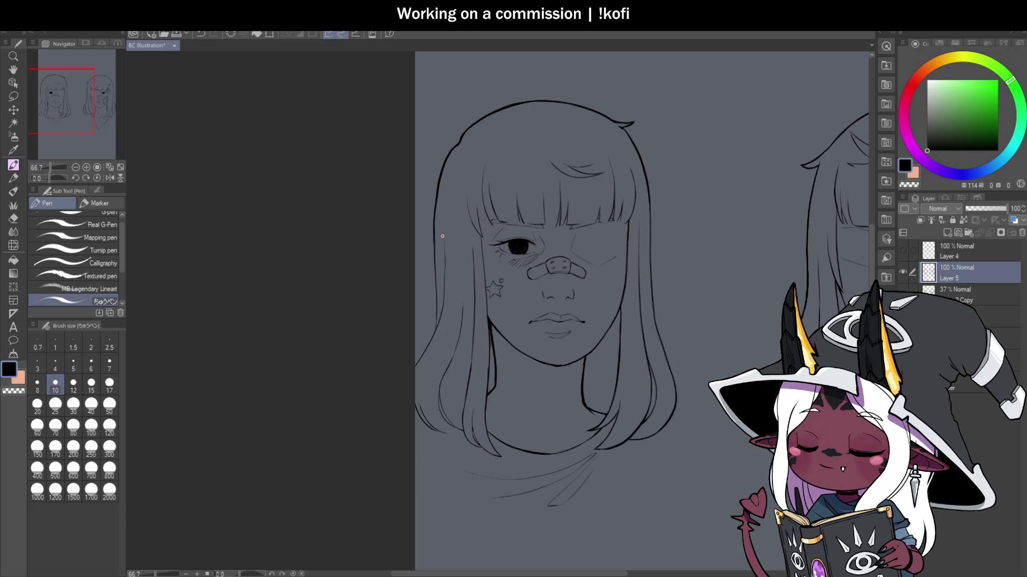
Step: Extend the thick left hair outline further down the girl's side
{"action": "scroll", "coordinate": [444, 239], "scroll_direction": "down", "scroll_amount": 1}
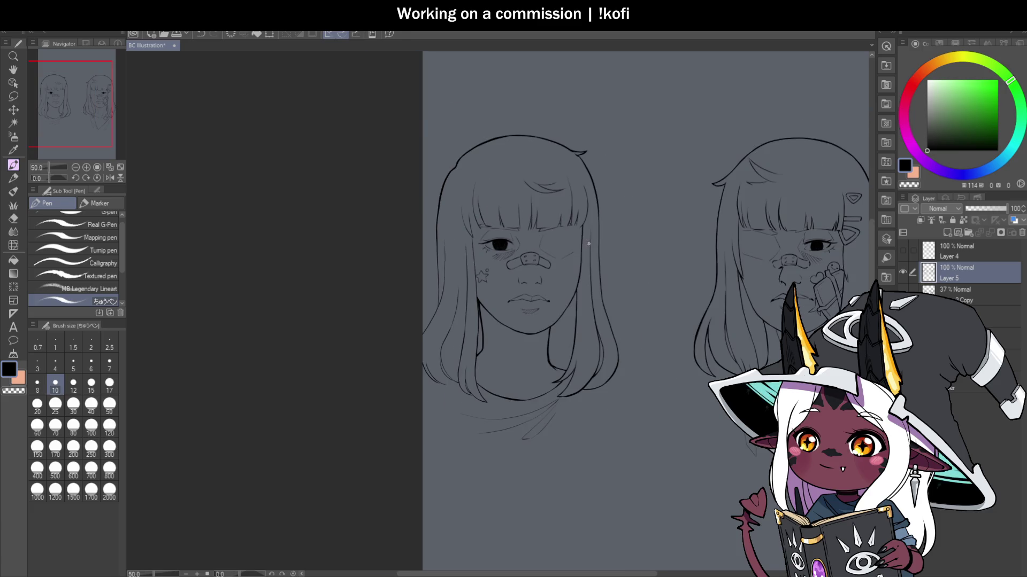
{"action": "scroll", "coordinate": [588, 244], "scroll_direction": "up", "scroll_amount": 1}
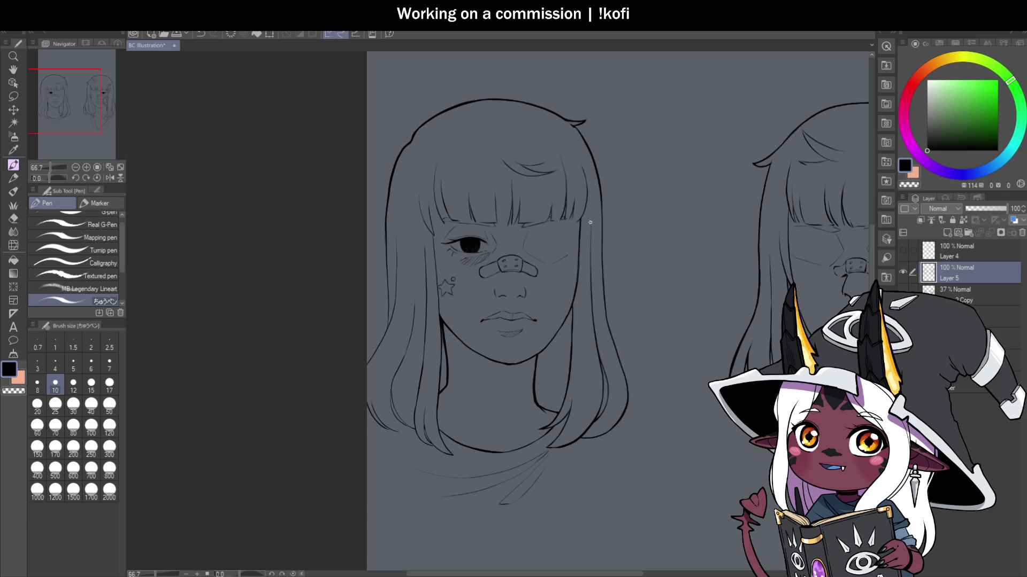
{"action": "scroll", "coordinate": [589, 221], "scroll_direction": "down", "scroll_amount": 3}
{"action": "scroll", "coordinate": [419, 236], "scroll_direction": "up", "scroll_amount": 5}
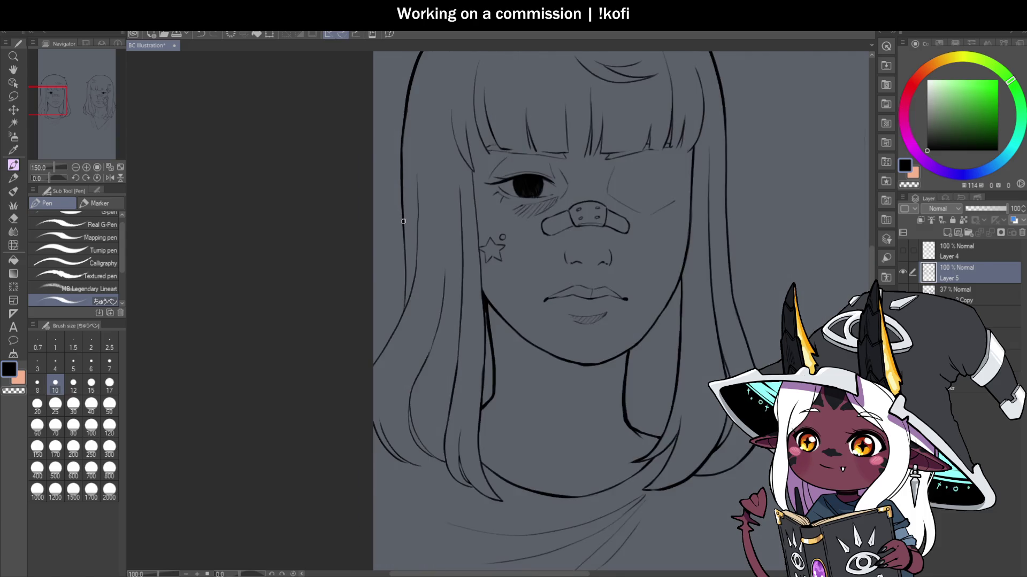
{"action": "scroll", "coordinate": [403, 221], "scroll_direction": "up", "scroll_amount": 1}
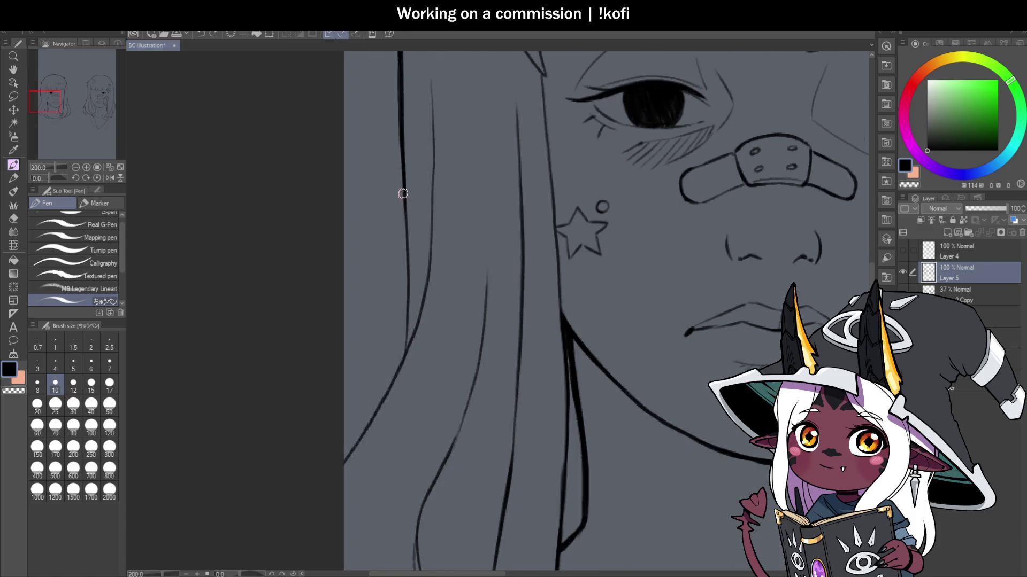
{"action": "left_click_drag", "start_coordinate": [402, 193], "coordinate": [411, 295]}
{"action": "left_click_drag", "start_coordinate": [403, 191], "coordinate": [398, 365]}
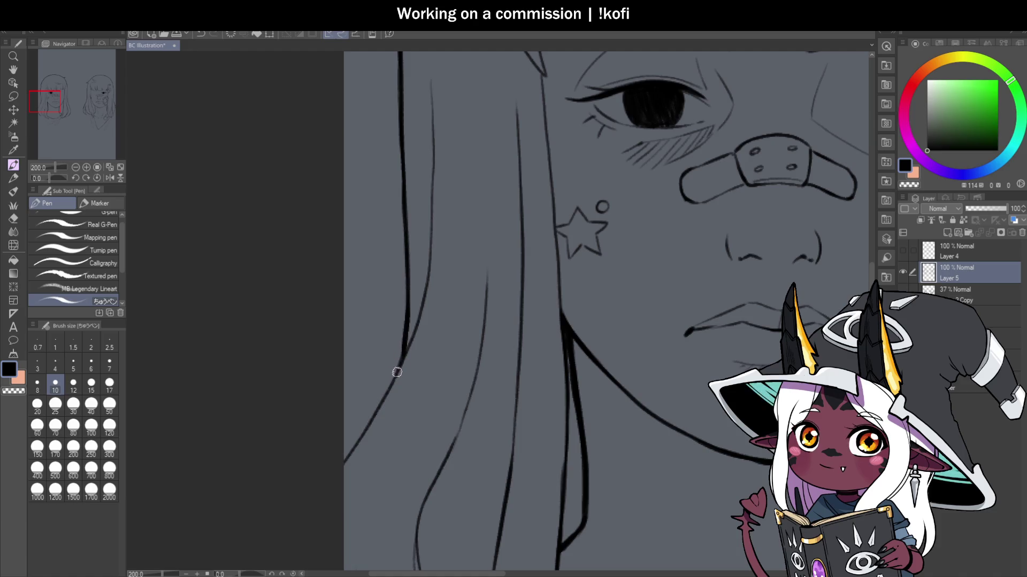
Step: Ink the lower hair outline along the jaw, undoing the bad part and redrawing a short stroke
{"action": "scroll", "coordinate": [399, 365], "scroll_direction": "down", "scroll_amount": 3}
{"action": "scroll", "coordinate": [429, 237], "scroll_direction": "up", "scroll_amount": 3}
{"action": "left_click_drag", "start_coordinate": [430, 237], "coordinate": [404, 308]}
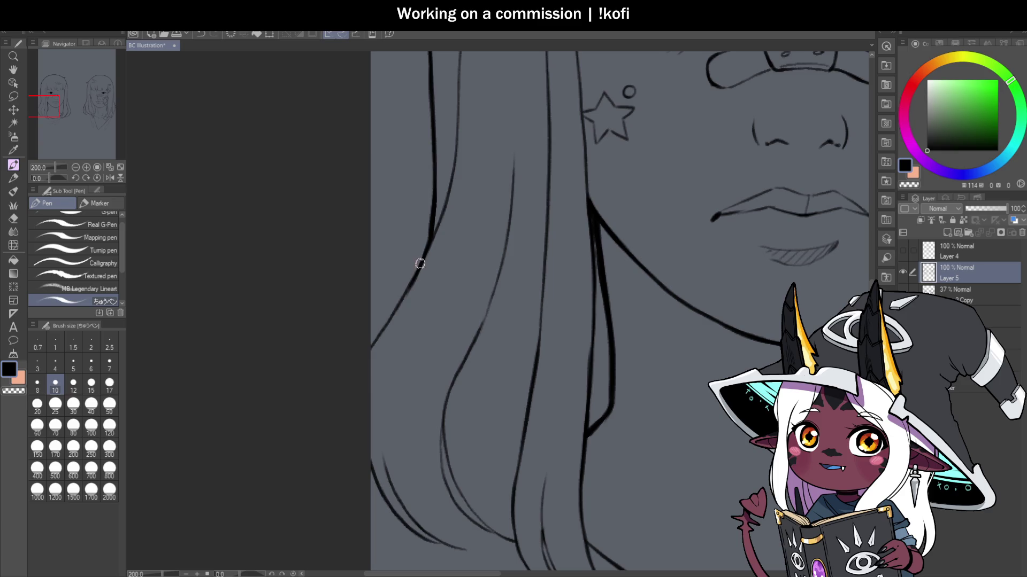
{"action": "key", "text": "ctrl+z"}
{"action": "left_click_drag", "start_coordinate": [427, 245], "coordinate": [373, 356]}
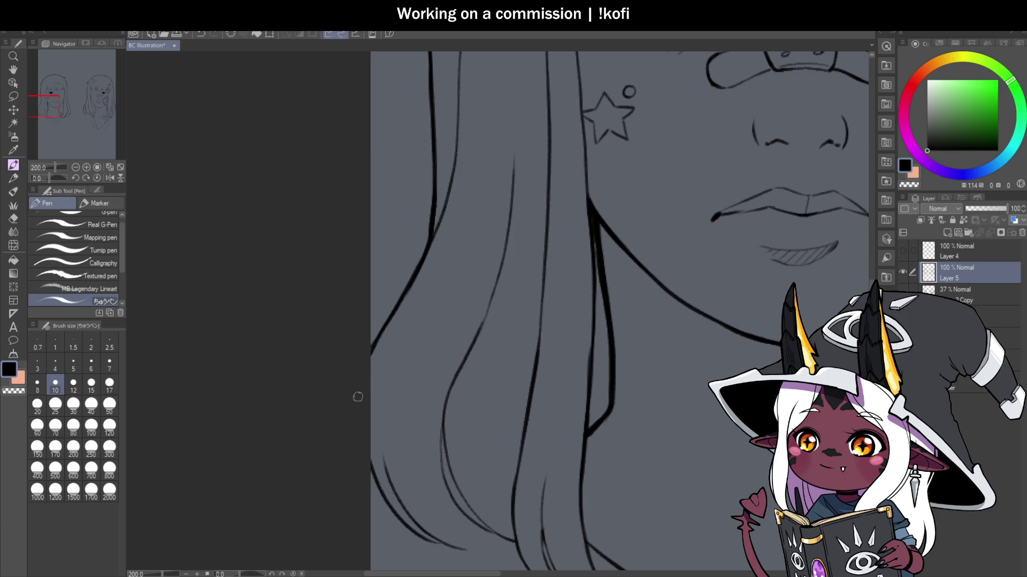
{"action": "scroll", "coordinate": [354, 331], "scroll_direction": "down", "scroll_amount": 4}
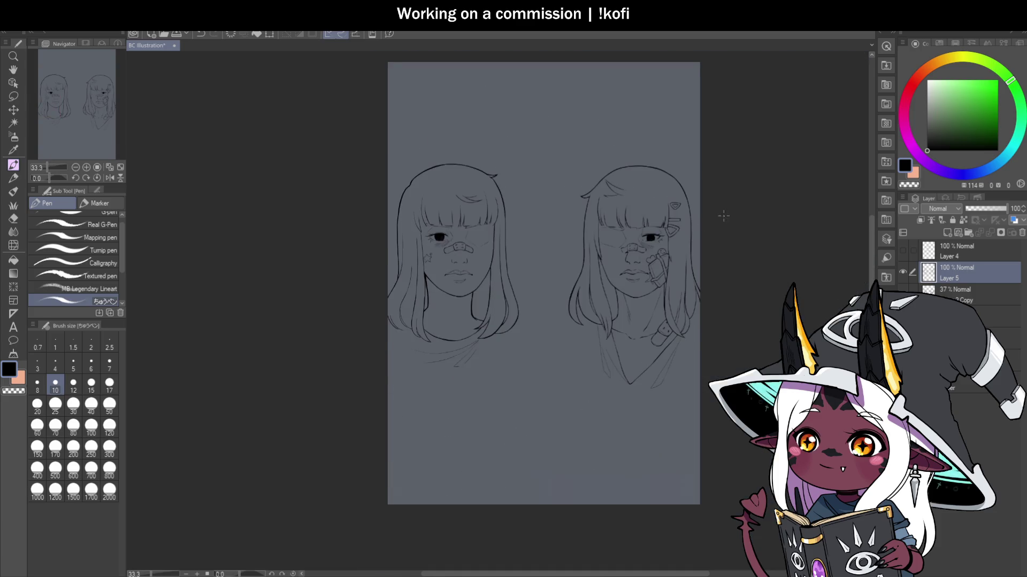
Step: Flip the canvas horizontally to check the lineart, then save the illustration with Ctrl+S
{"action": "scroll", "coordinate": [714, 182], "scroll_direction": "up", "scroll_amount": 4}
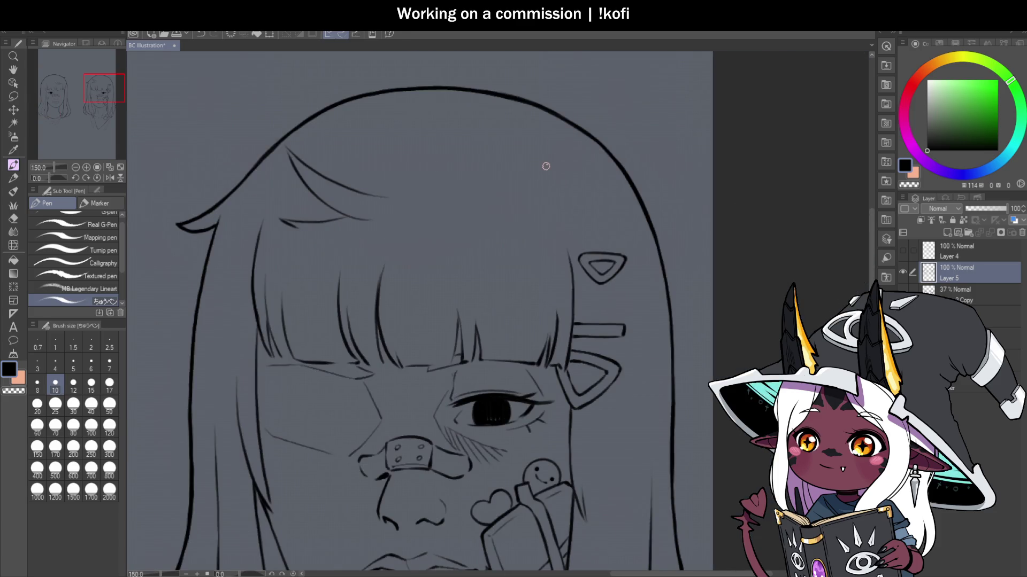
{"action": "left_click", "coordinate": [107, 177]}
{"action": "scroll", "coordinate": [524, 192], "scroll_direction": "down", "scroll_amount": 3}
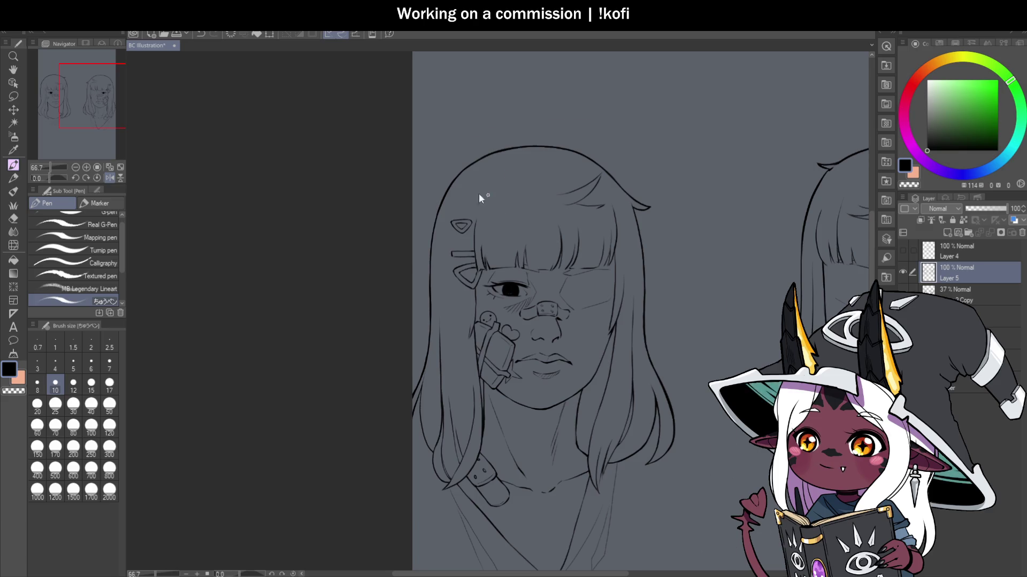
{"action": "scroll", "coordinate": [479, 193], "scroll_direction": "up", "scroll_amount": 3}
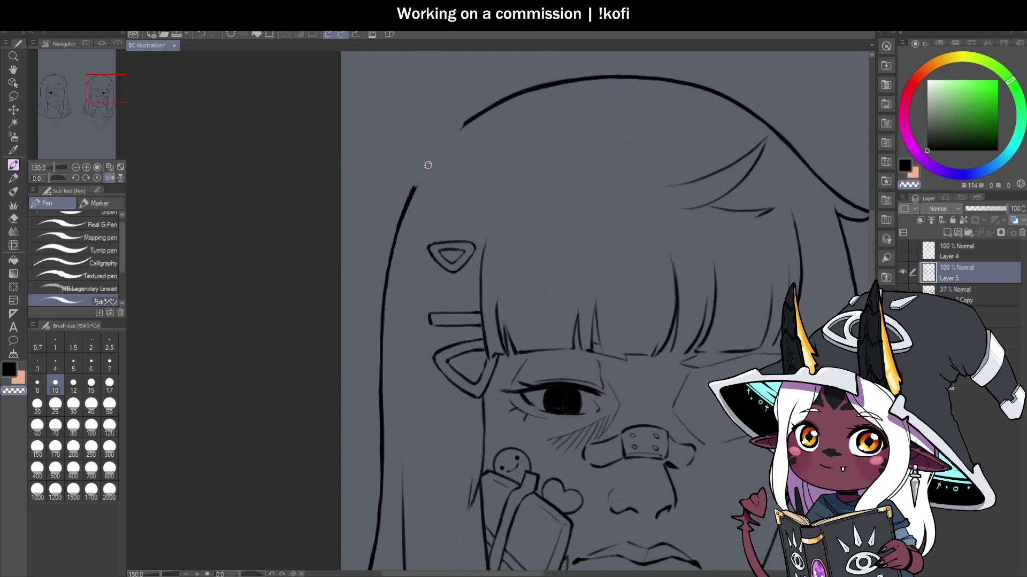
{"action": "key", "text": "ctrl+s"}
{"action": "scroll", "coordinate": [415, 184], "scroll_direction": "up", "scroll_amount": 3}
Step: Extend the hair-clip girl's hair outline upward and to the right toward the crown
{"action": "left_click_drag", "start_coordinate": [408, 172], "coordinate": [378, 229]}
{"action": "left_click_drag", "start_coordinate": [406, 174], "coordinate": [452, 143]}
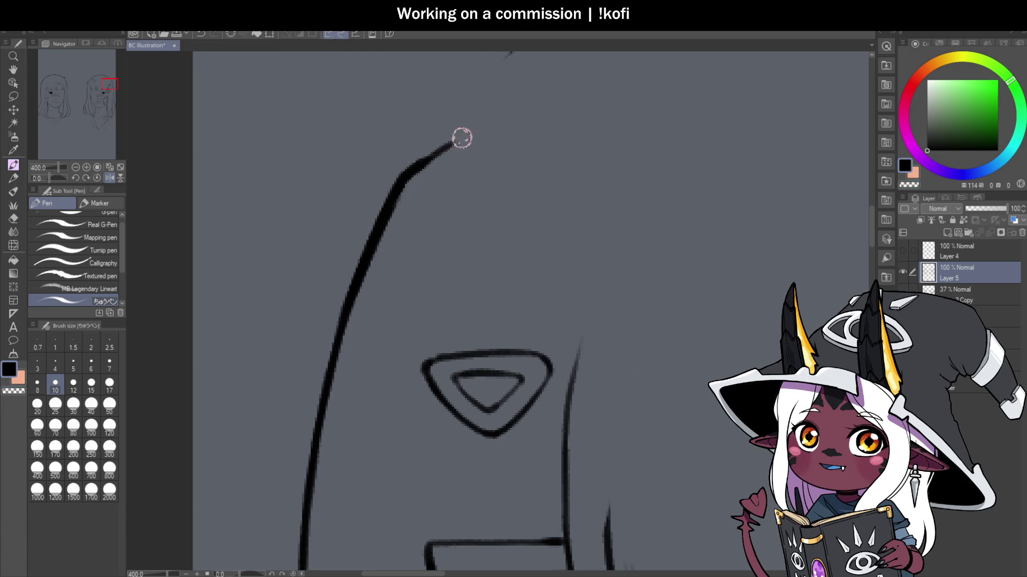
{"action": "scroll", "coordinate": [454, 156], "scroll_direction": "down", "scroll_amount": 3}
{"action": "scroll", "coordinate": [432, 193], "scroll_direction": "up", "scroll_amount": 3}
Step: Join the hair outline to the crown stroke and add a short stroke below the bend
{"action": "mouse_move", "coordinate": [432, 194]}
{"action": "left_mouse_down"}
{"action": "mouse_move", "coordinate": [437, 157]}
{"action": "mouse_move", "coordinate": [544, 55]}
{"action": "left_mouse_up"}
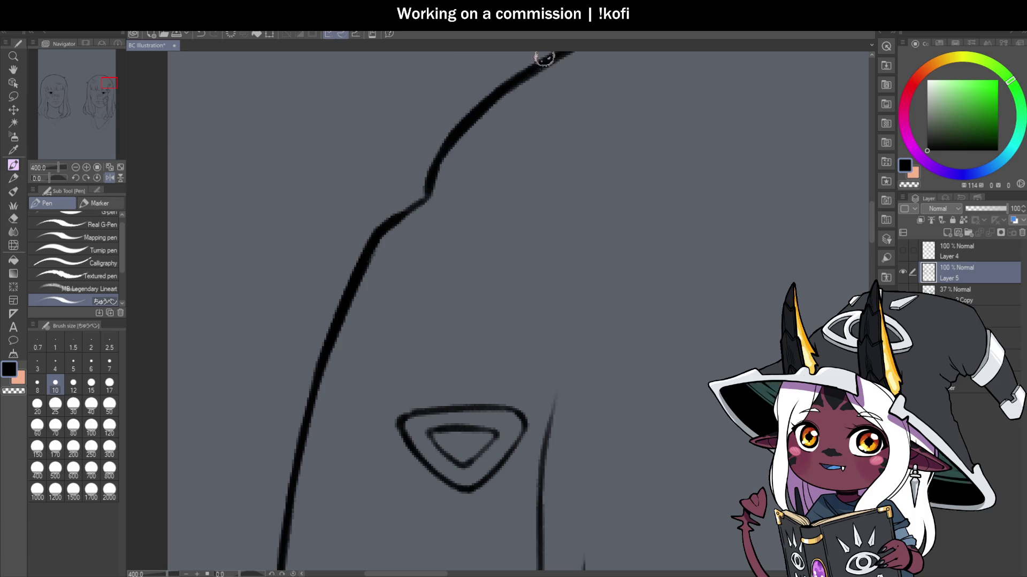
{"action": "left_click_drag", "start_coordinate": [426, 193], "coordinate": [380, 227]}
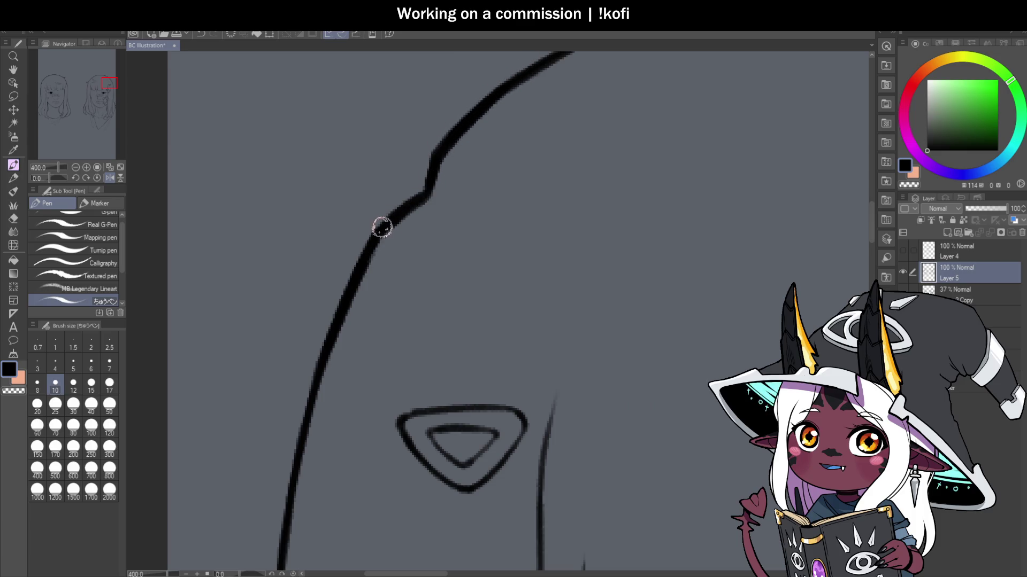
{"action": "scroll", "coordinate": [394, 269], "scroll_direction": "down", "scroll_amount": 5}
{"action": "scroll", "coordinate": [393, 269], "scroll_direction": "down", "scroll_amount": 2}
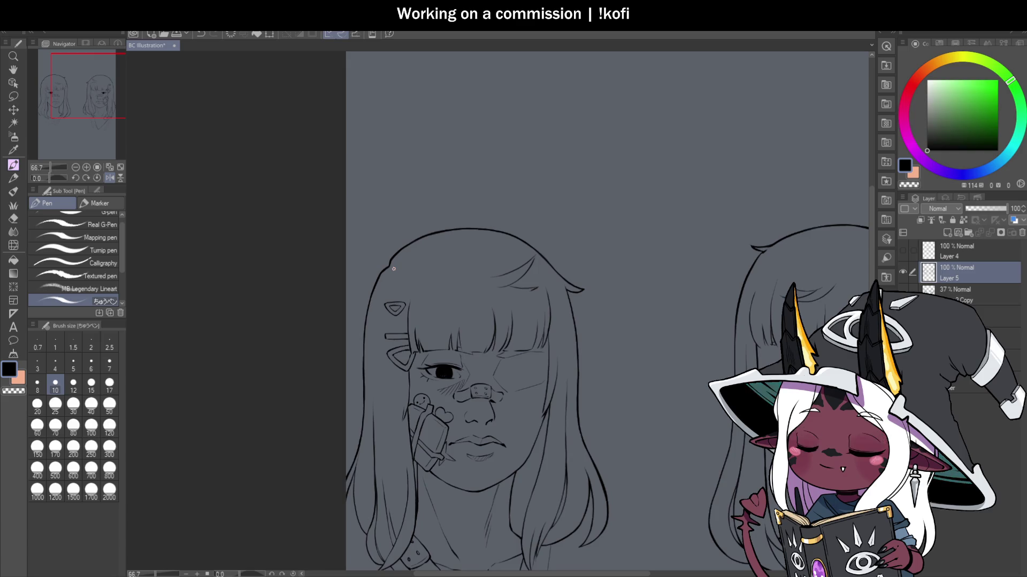
{"action": "scroll", "coordinate": [551, 326], "scroll_direction": "down", "scroll_amount": 2}
{"action": "scroll", "coordinate": [633, 427], "scroll_direction": "up", "scroll_amount": 1}
{"action": "scroll", "coordinate": [633, 426], "scroll_direction": "up", "scroll_amount": 1}
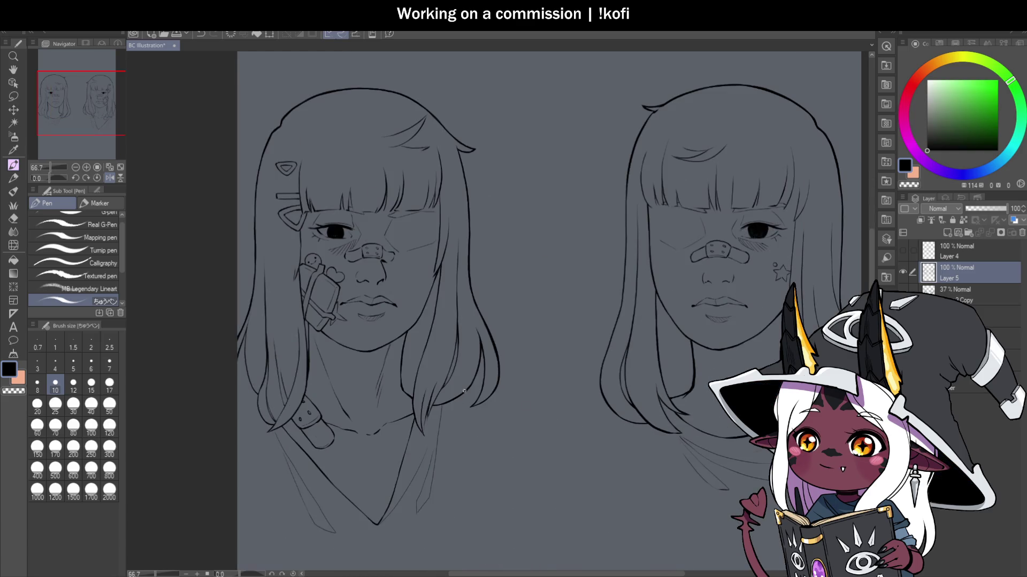
{"action": "scroll", "coordinate": [476, 342], "scroll_direction": "down", "scroll_amount": 2}
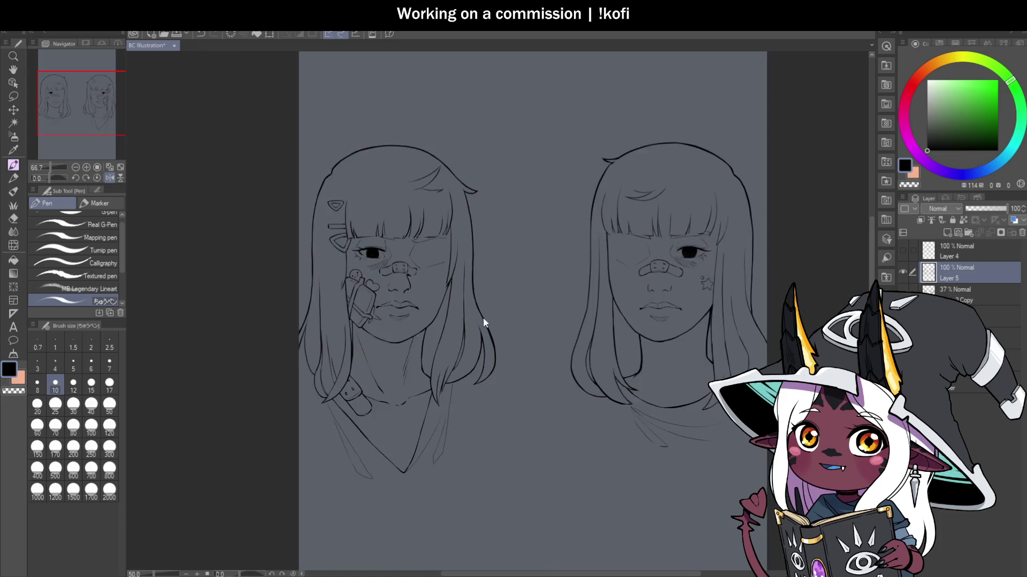
{"action": "scroll", "coordinate": [648, 305], "scroll_direction": "up", "scroll_amount": 2}
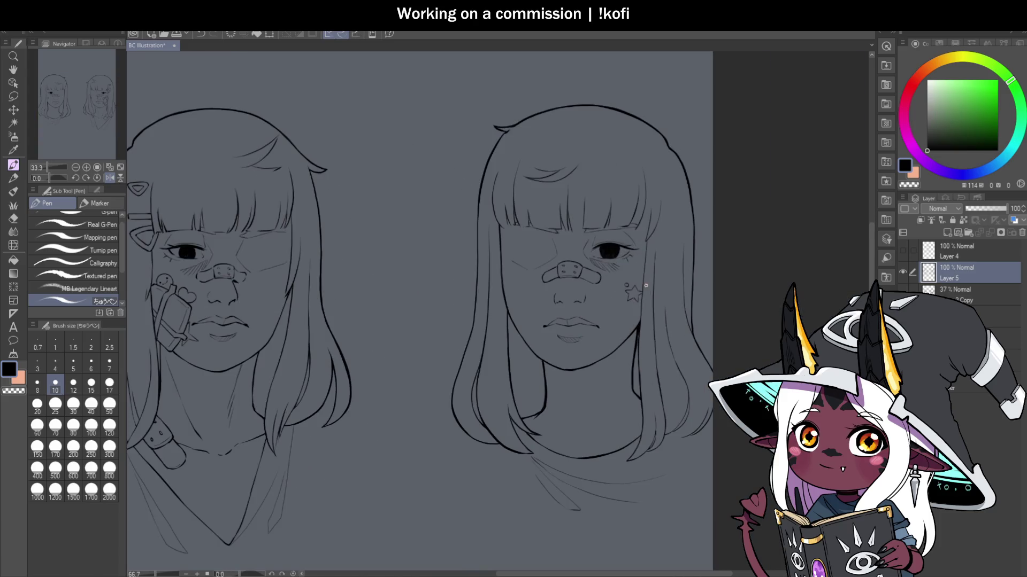
{"action": "scroll", "coordinate": [634, 369], "scroll_direction": "down", "scroll_amount": 1}
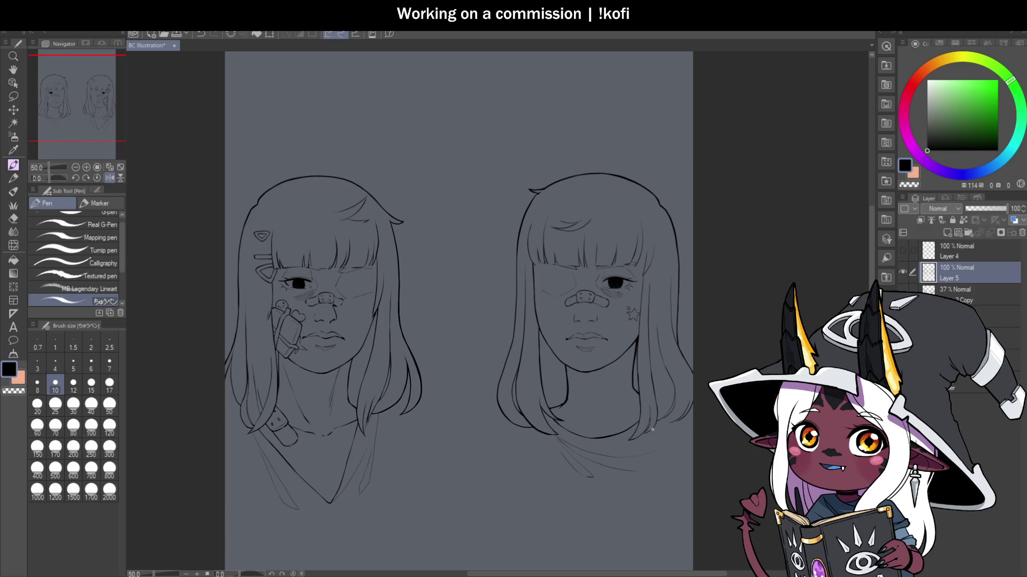
Step: Ink the neck below the chin: a thin line, a small curved mark, and a long line up to the jaw
{"action": "scroll", "coordinate": [663, 391], "scroll_direction": "up", "scroll_amount": 1}
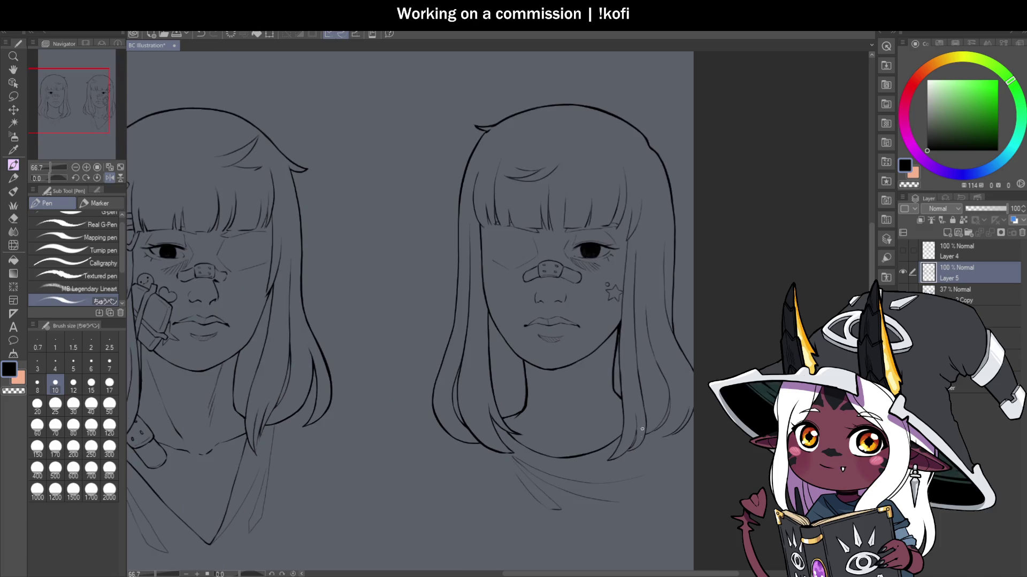
{"action": "scroll", "coordinate": [642, 398], "scroll_direction": "up", "scroll_amount": 1}
{"action": "scroll", "coordinate": [534, 365], "scroll_direction": "up", "scroll_amount": 2}
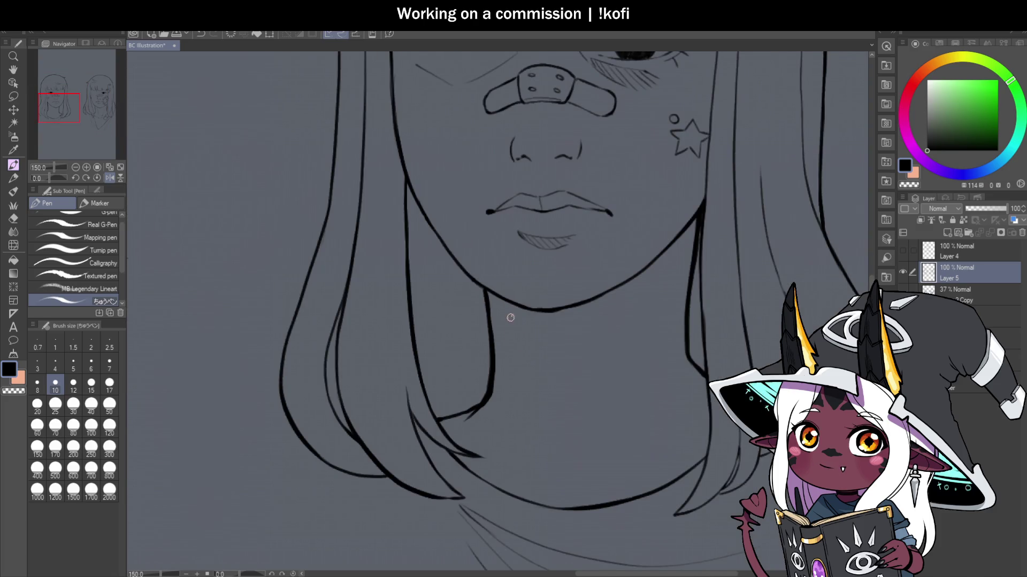
{"action": "left_click_drag", "start_coordinate": [506, 303], "coordinate": [536, 404]}
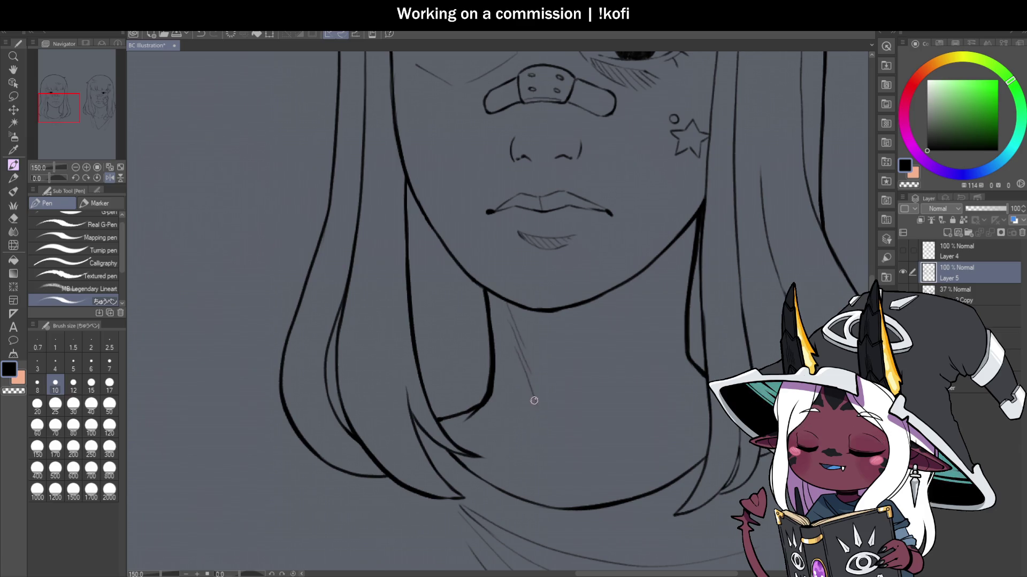
{"action": "scroll", "coordinate": [648, 385], "scroll_direction": "down", "scroll_amount": 4}
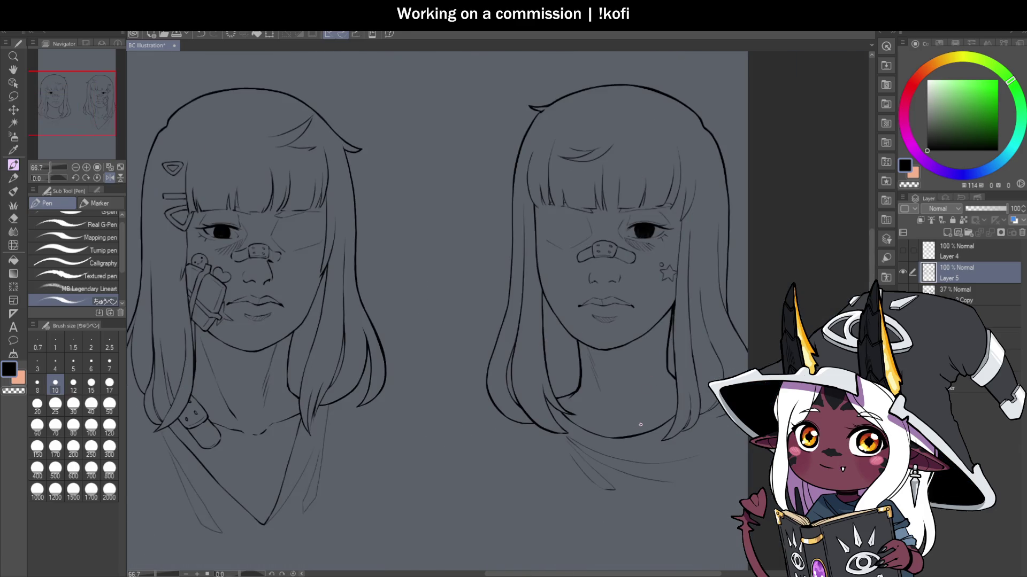
{"action": "scroll", "coordinate": [652, 407], "scroll_direction": "up", "scroll_amount": 4}
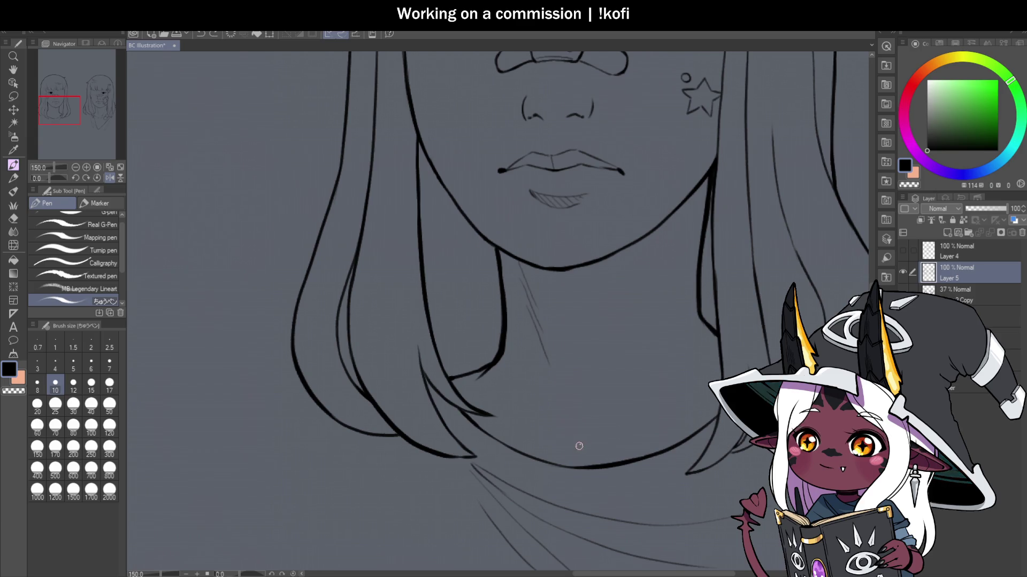
{"action": "left_click_drag", "start_coordinate": [573, 447], "coordinate": [586, 445]}
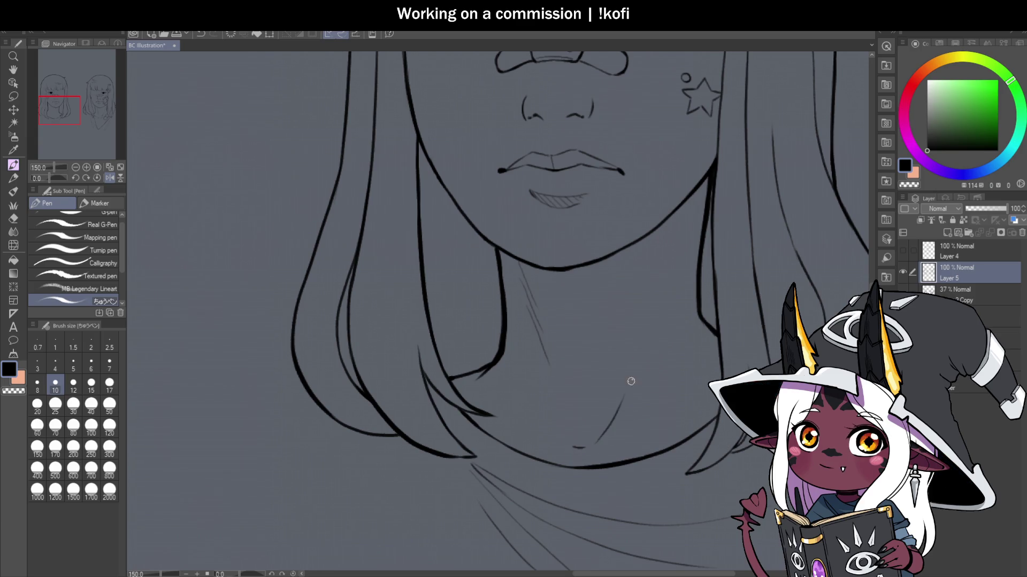
{"action": "left_click_drag", "start_coordinate": [600, 440], "coordinate": [673, 271]}
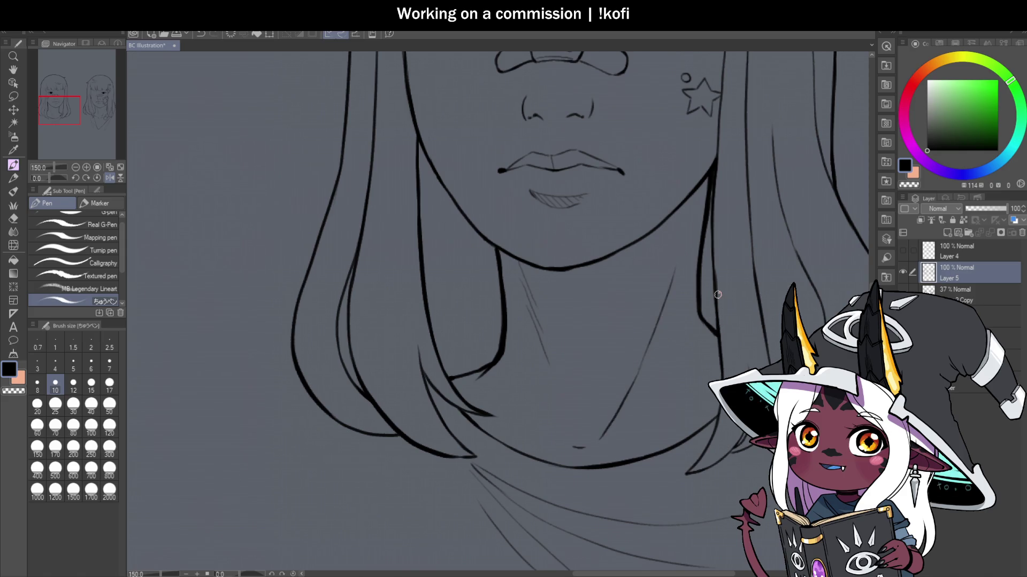
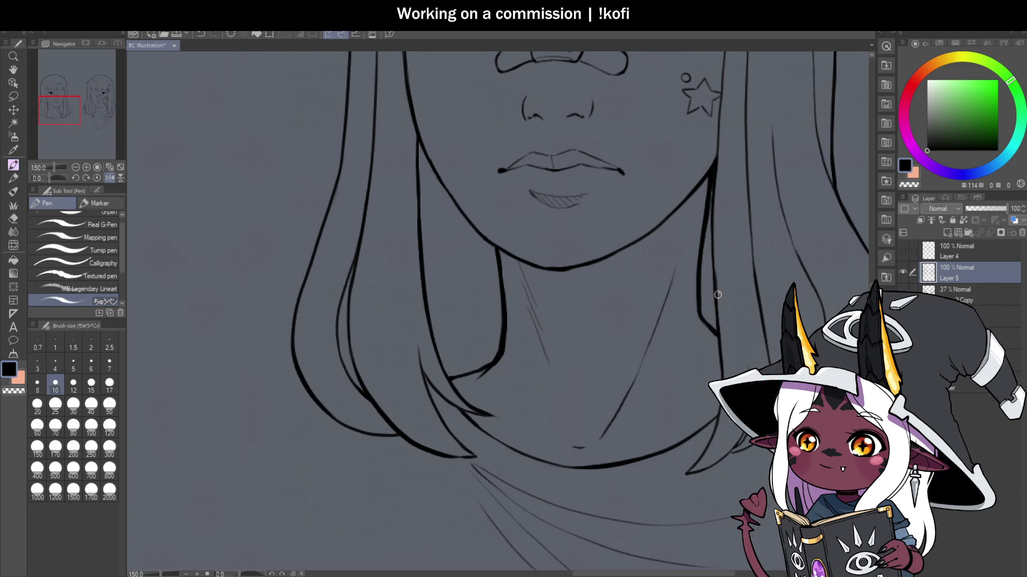
Step: Save the illustration and ink a darker stroke along the right girl's jaw and neck on Layer 5
{"action": "scroll", "coordinate": [412, 385], "scroll_direction": "down", "scroll_amount": 5}
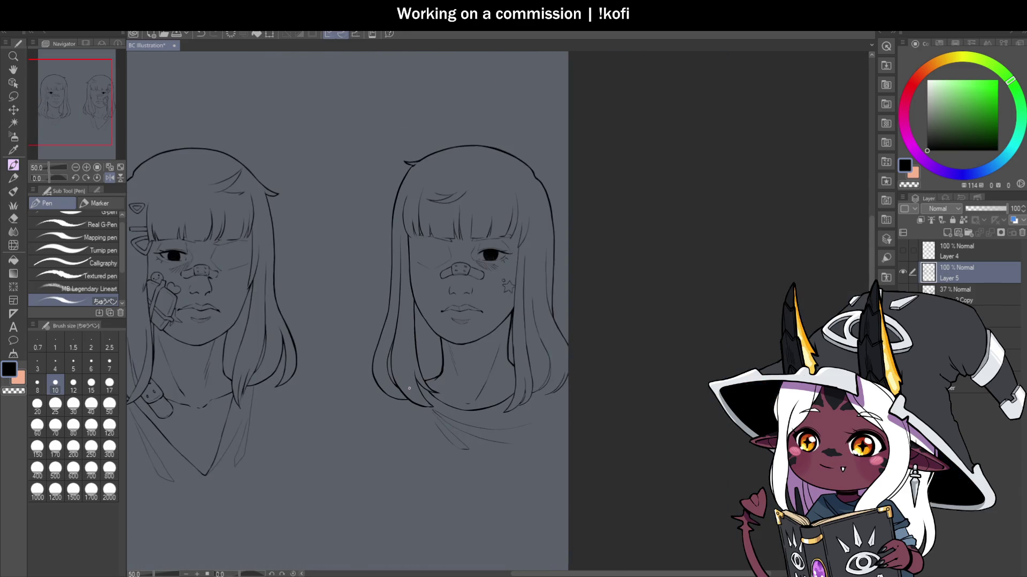
{"action": "scroll", "coordinate": [513, 337], "scroll_direction": "up", "scroll_amount": 5}
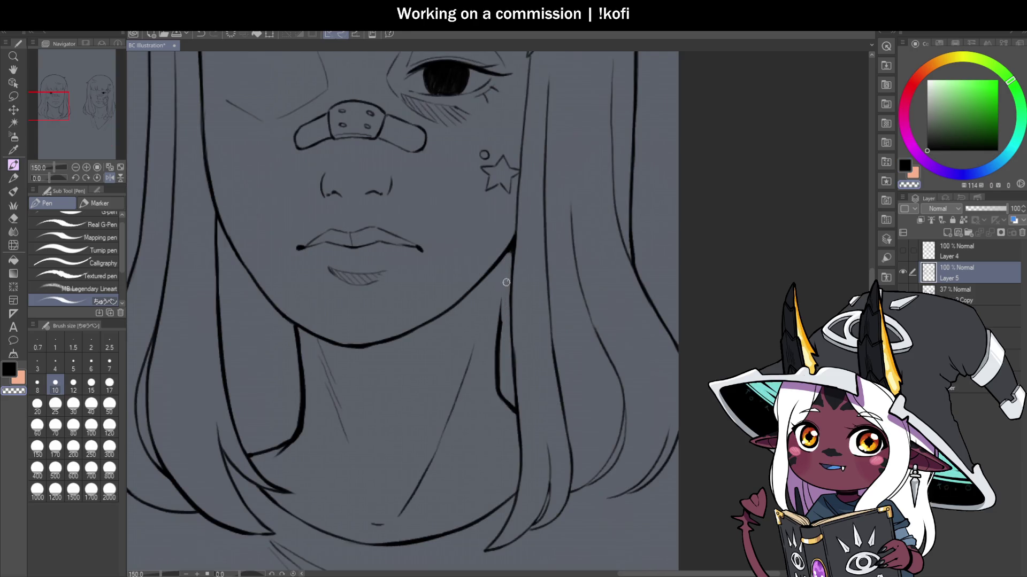
{"action": "key", "text": "ctrl+s"}
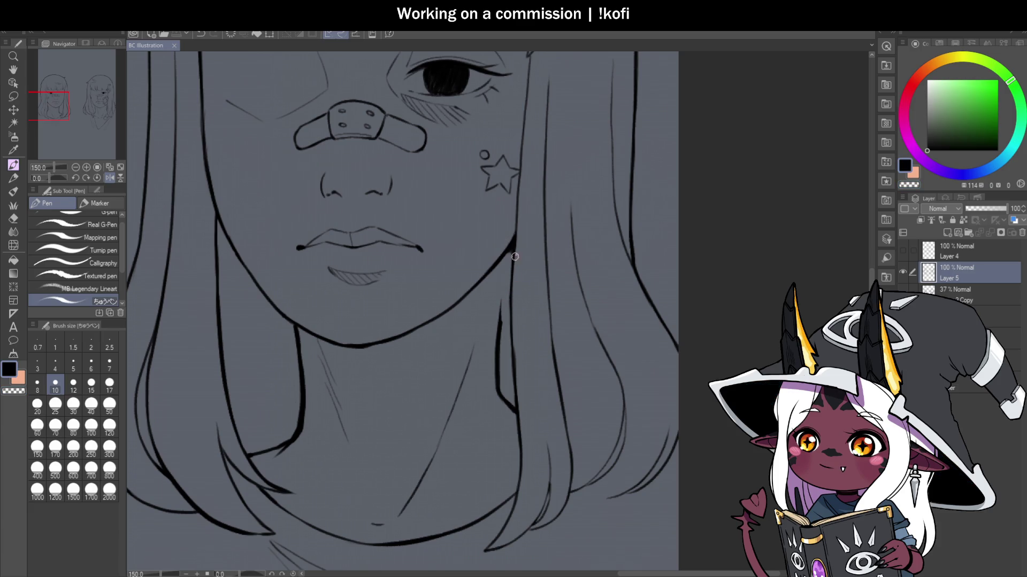
{"action": "mouse_move", "coordinate": [506, 275]}
{"action": "left_mouse_down"}
{"action": "mouse_move", "coordinate": [497, 323]}
{"action": "mouse_move", "coordinate": [508, 249]}
{"action": "left_mouse_up"}
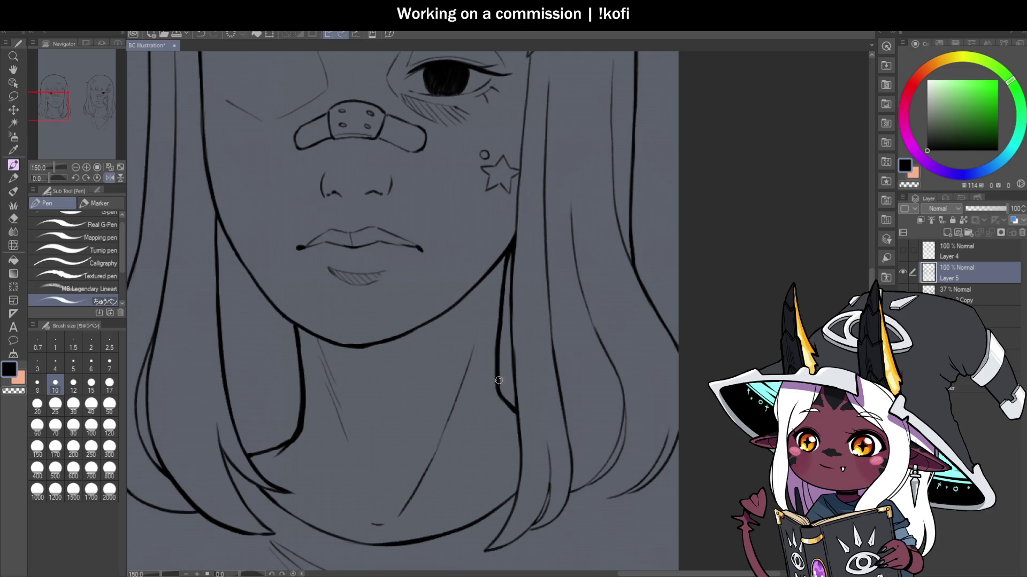
{"action": "scroll", "coordinate": [630, 391], "scroll_direction": "down", "scroll_amount": 5}
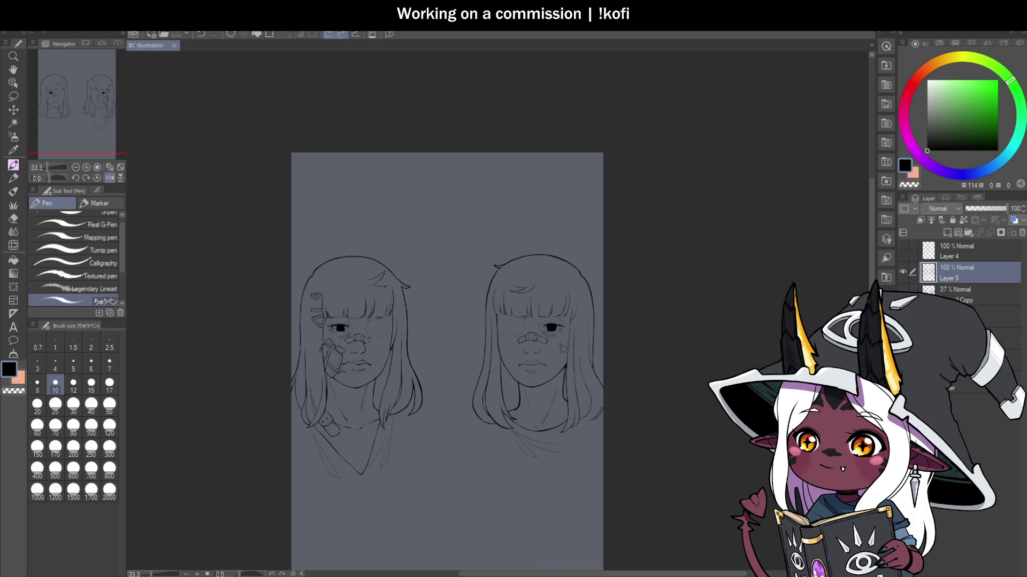
Step: Drag the 37% sketch copy layer lower in the stack and create Folder 1 below Layer 5
{"action": "left_click", "coordinate": [955, 294]}
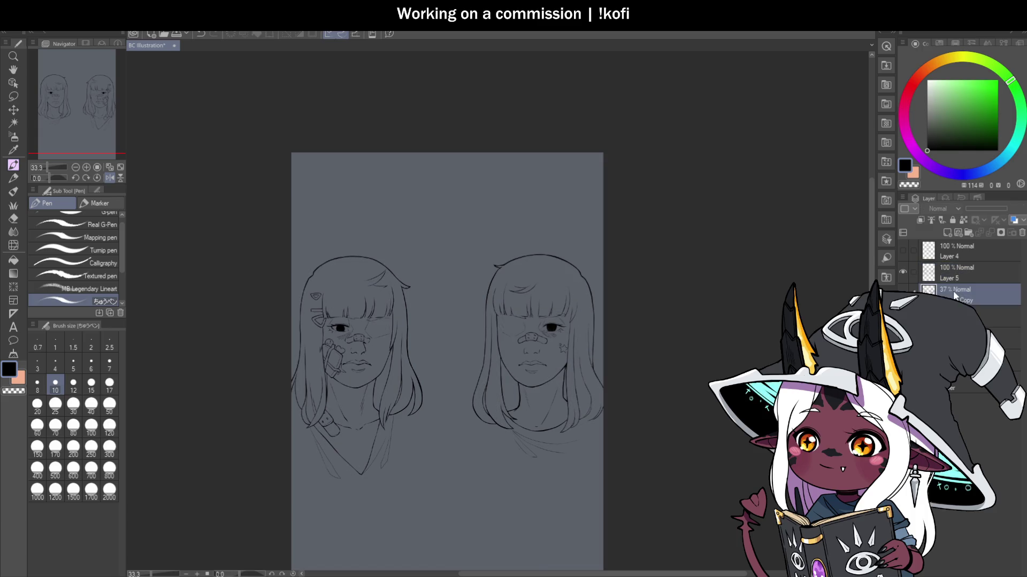
{"action": "mouse_move", "coordinate": [954, 294]}
{"action": "left_mouse_down"}
{"action": "mouse_move", "coordinate": [962, 361]}
{"action": "mouse_move", "coordinate": [962, 338]}
{"action": "left_mouse_up"}
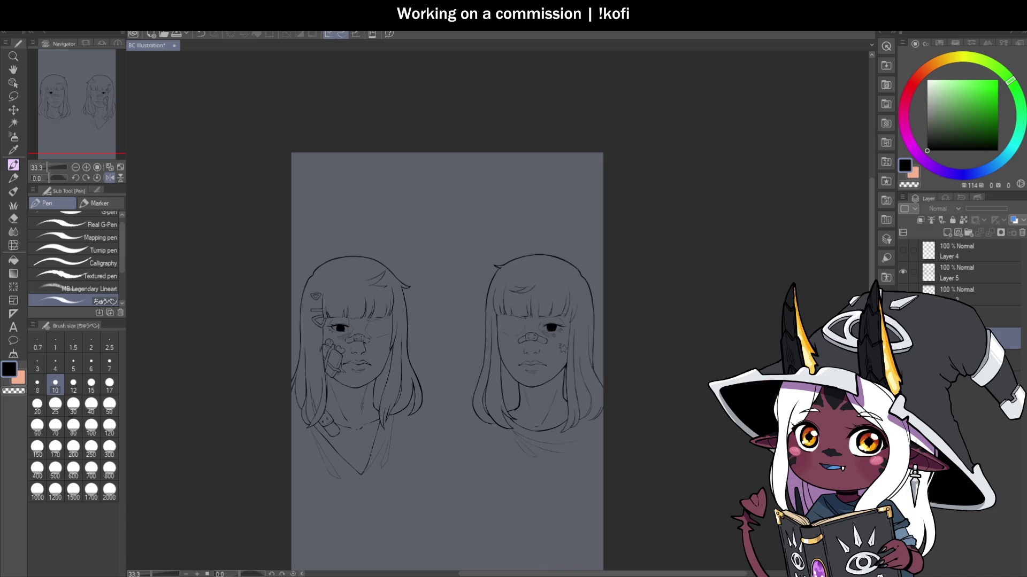
{"action": "left_click", "coordinate": [950, 290]}
{"action": "left_click", "coordinate": [967, 233]}
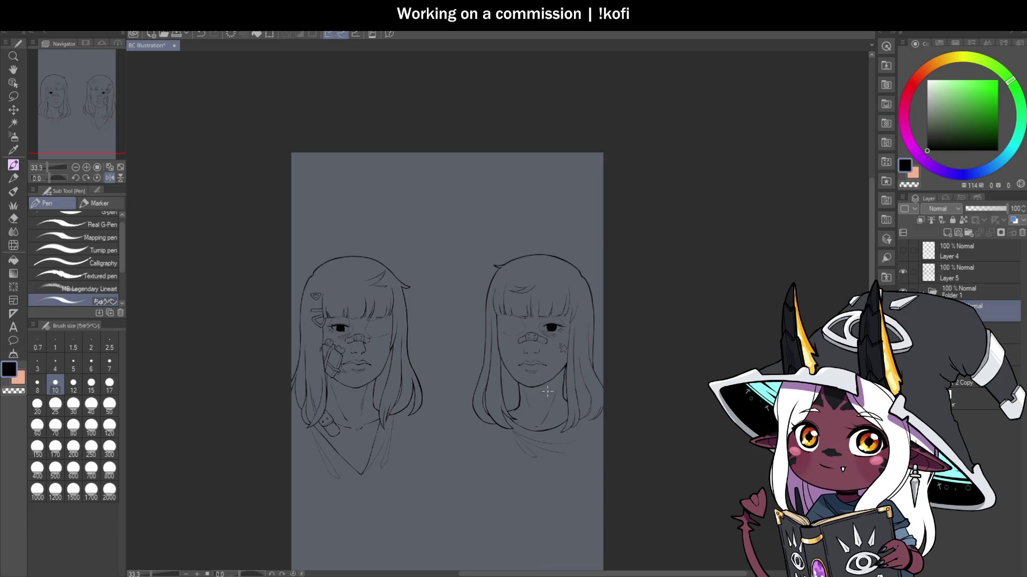
{"action": "scroll", "coordinate": [547, 392], "scroll_direction": "up", "scroll_amount": 2}
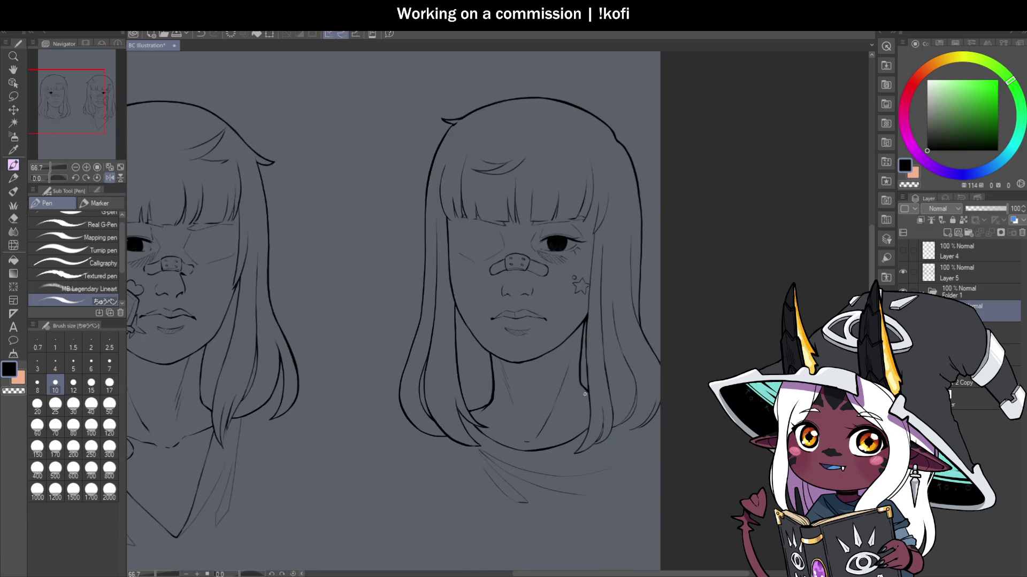
Step: Pick a light peach colour and select the layer under Folder 1 for the base fill
{"action": "left_click", "coordinate": [941, 60]}
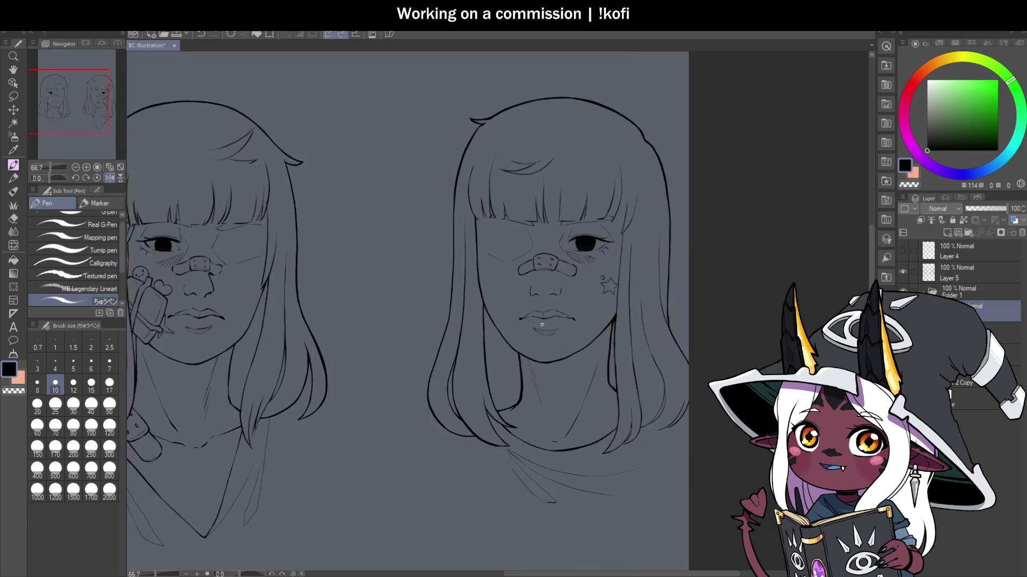
{"action": "left_click", "coordinate": [948, 80]}
{"action": "left_click", "coordinate": [933, 65]}
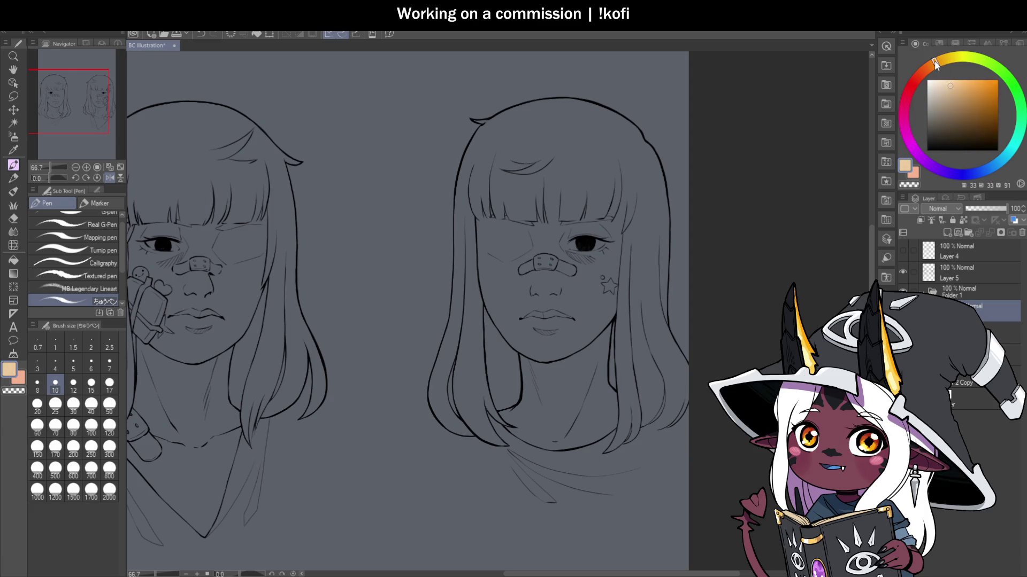
{"action": "left_click", "coordinate": [953, 84]}
{"action": "left_click", "coordinate": [951, 273]}
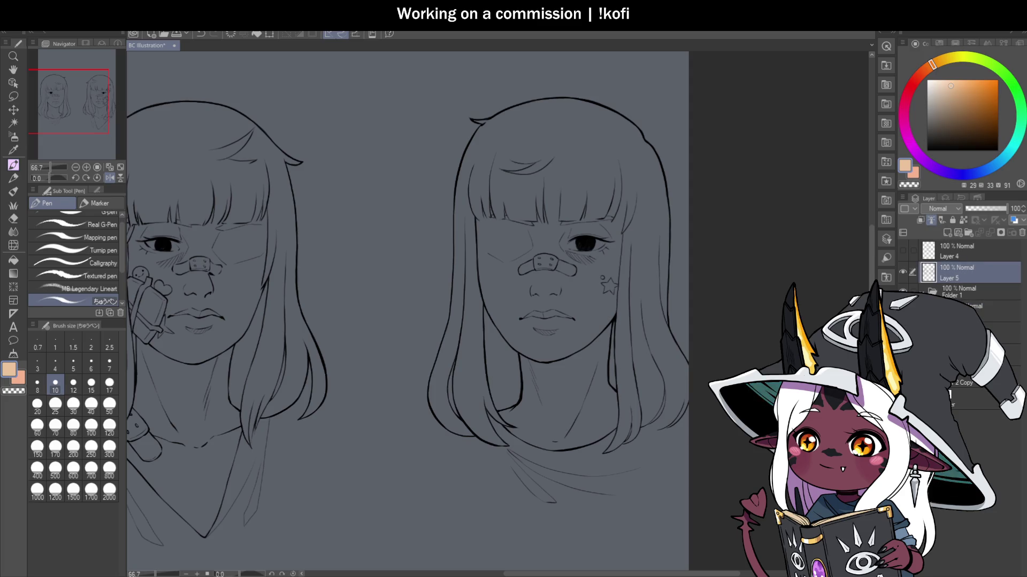
{"action": "left_click", "coordinate": [973, 308]}
Step: Try outlining and enclose-filling the right girl's head, then undo the fill
{"action": "key", "text": "m"}
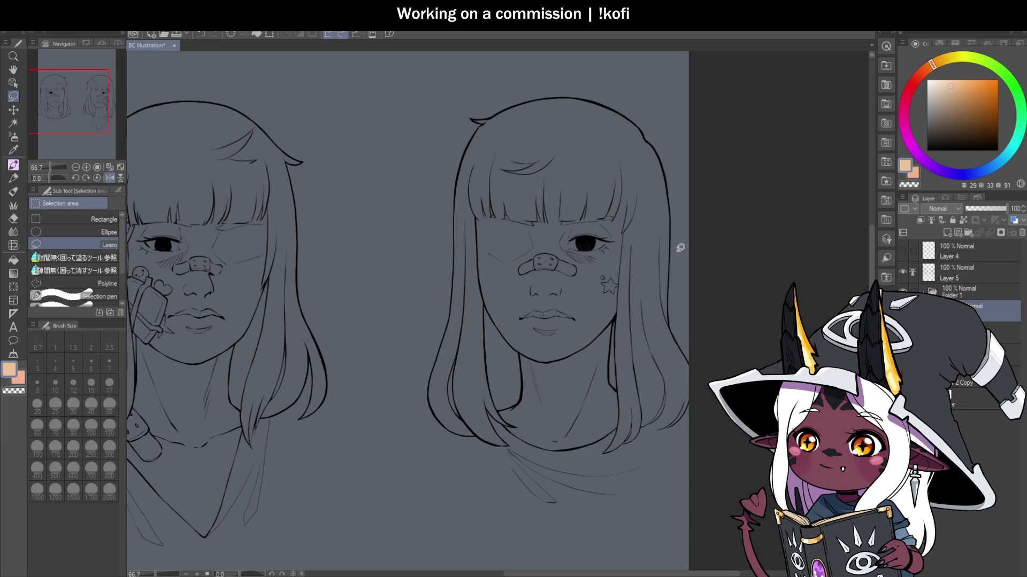
{"action": "mouse_move", "coordinate": [687, 219]}
{"action": "left_mouse_down"}
{"action": "mouse_move", "coordinate": [373, 249]}
{"action": "mouse_move", "coordinate": [482, 481]}
{"action": "left_mouse_up"}
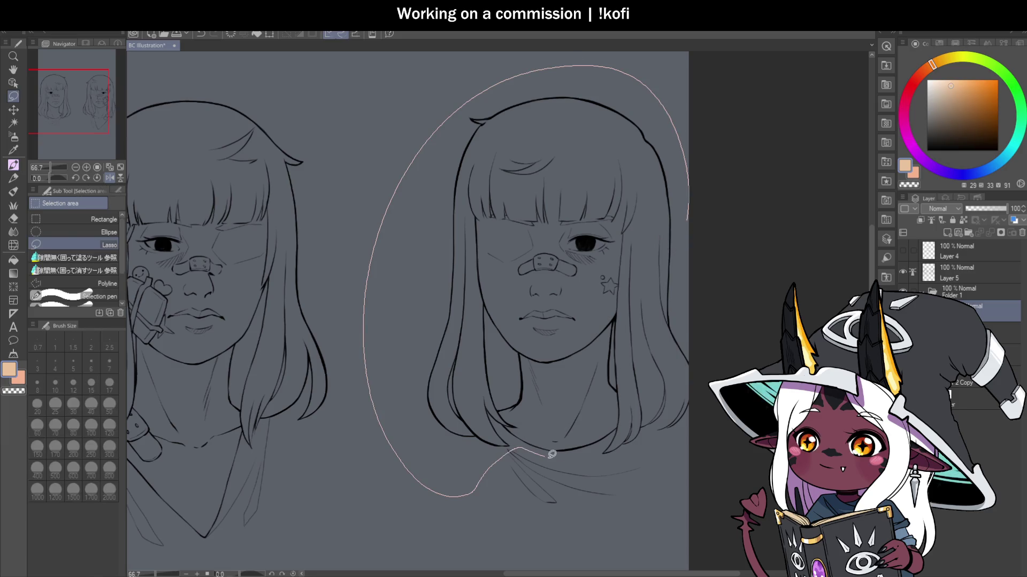
{"action": "mouse_move", "coordinate": [552, 454]}
{"action": "left_mouse_down"}
{"action": "mouse_move", "coordinate": [663, 447]}
{"action": "mouse_move", "coordinate": [711, 401]}
{"action": "left_mouse_up"}
{"action": "key", "text": "ctrl+d"}
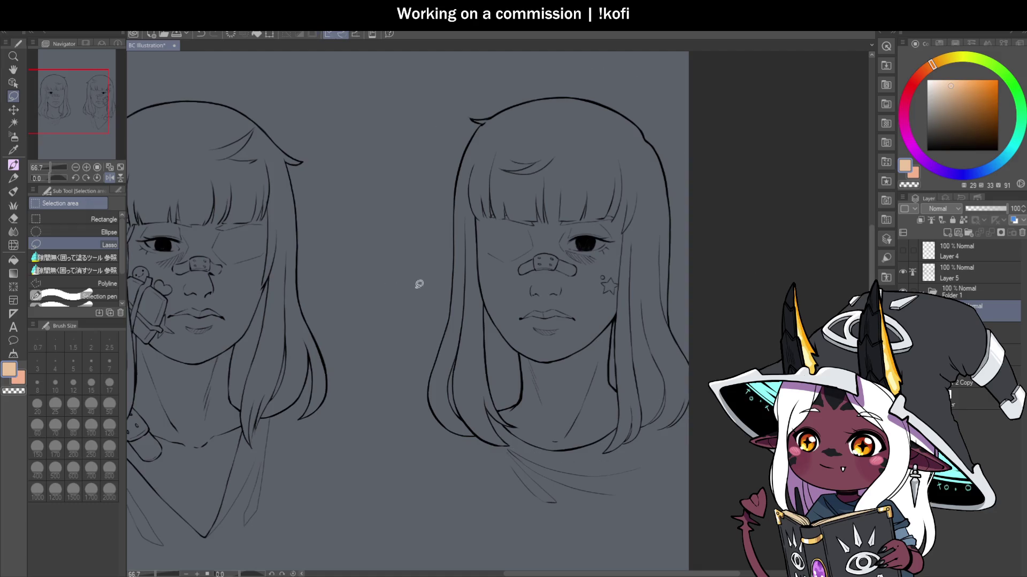
{"action": "left_click", "coordinate": [75, 258]}
{"action": "left_click_drag", "start_coordinate": [451, 98], "coordinate": [484, 468]}
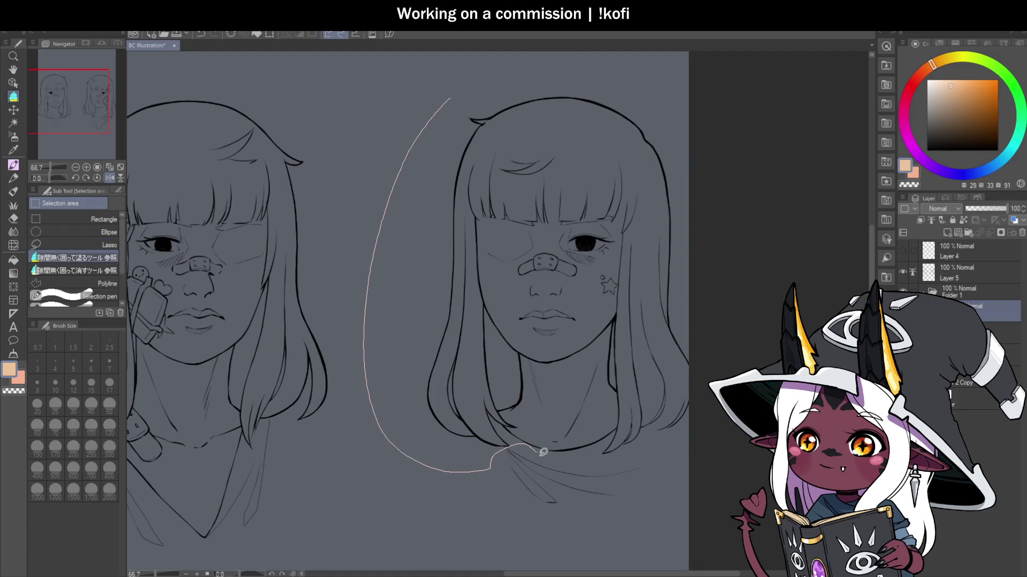
{"action": "mouse_move", "coordinate": [543, 452]}
{"action": "left_mouse_down"}
{"action": "mouse_move", "coordinate": [711, 396]}
{"action": "mouse_move", "coordinate": [566, 71]}
{"action": "mouse_move", "coordinate": [455, 97]}
{"action": "left_mouse_up"}
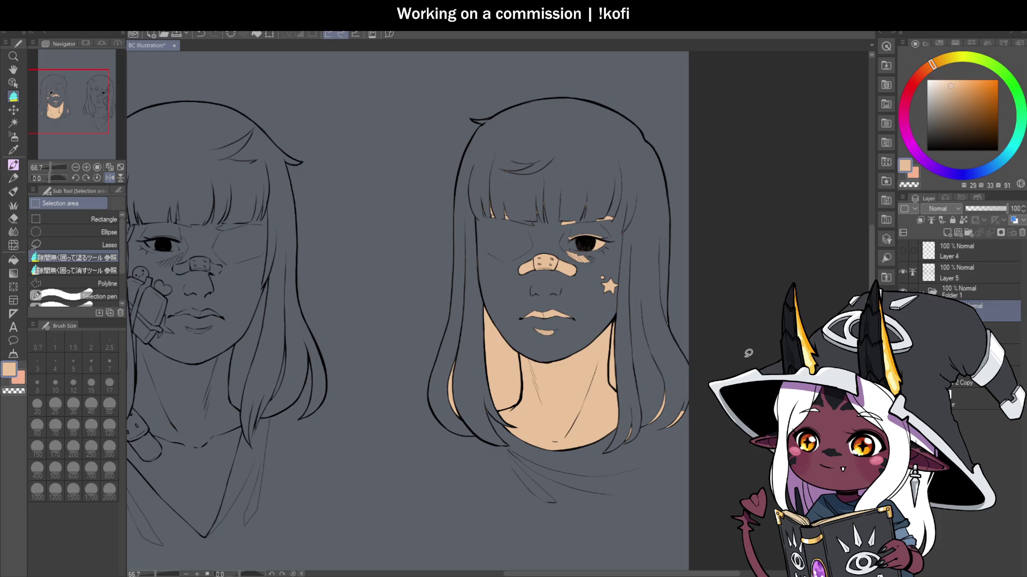
{"action": "key", "text": "ctrl+z"}
Step: Paint peach over the right girl's hair ends with the pen
{"action": "key", "text": "p"}
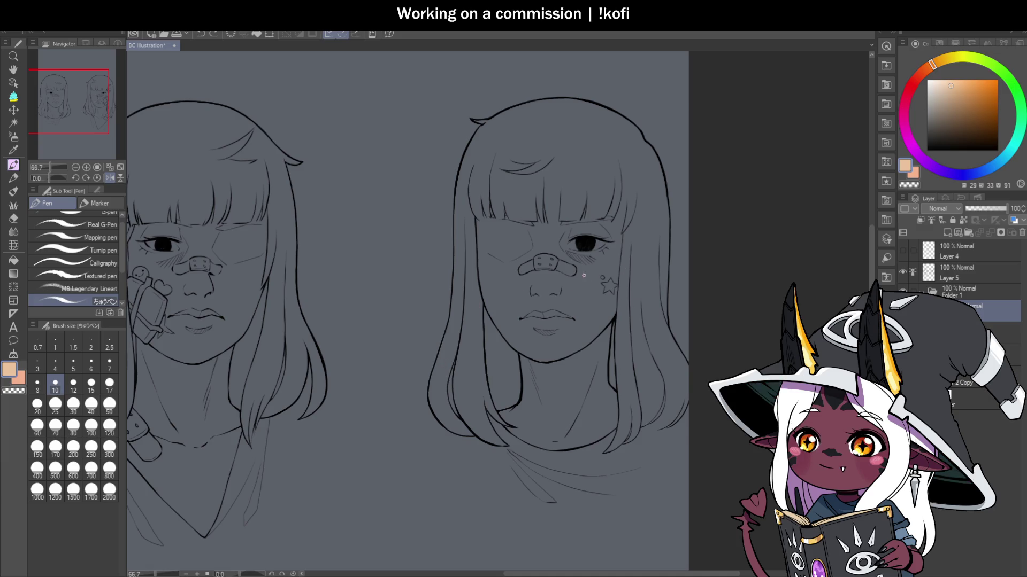
{"action": "scroll", "coordinate": [534, 385], "scroll_direction": "down", "scroll_amount": 3}
{"action": "scroll", "coordinate": [648, 395], "scroll_direction": "up", "scroll_amount": 3}
{"action": "scroll", "coordinate": [648, 395], "scroll_direction": "up", "scroll_amount": 4}
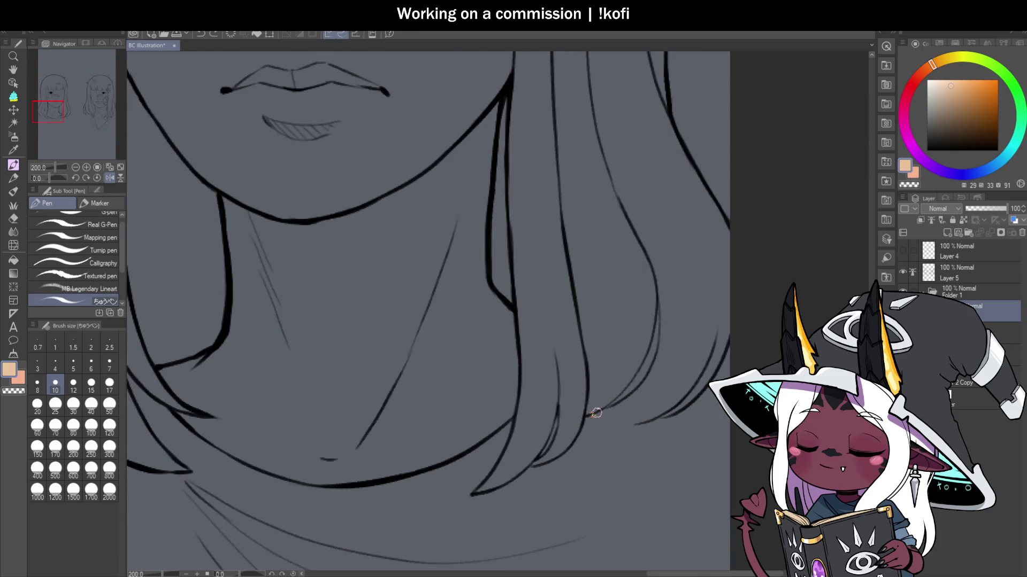
{"action": "left_click_drag", "start_coordinate": [588, 416], "coordinate": [671, 400]}
{"action": "mouse_move", "coordinate": [623, 424]}
{"action": "left_mouse_down"}
{"action": "mouse_move", "coordinate": [687, 393]}
{"action": "mouse_move", "coordinate": [717, 355]}
{"action": "mouse_move", "coordinate": [728, 313]}
{"action": "mouse_move", "coordinate": [695, 382]}
{"action": "mouse_move", "coordinate": [658, 395]}
{"action": "left_mouse_up"}
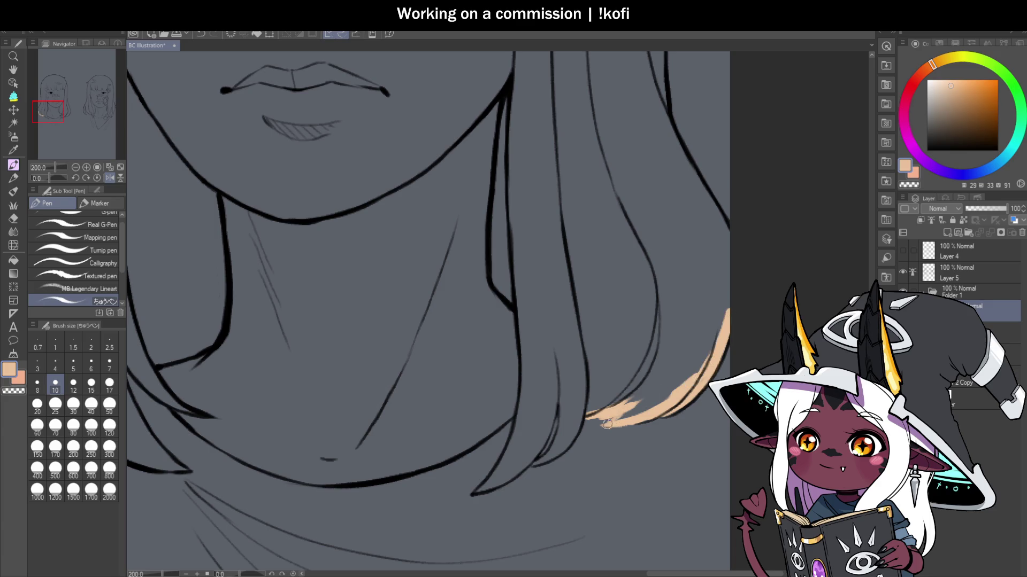
{"action": "left_click_drag", "start_coordinate": [610, 422], "coordinate": [649, 389]}
{"action": "scroll", "coordinate": [612, 422], "scroll_direction": "down", "scroll_amount": 4}
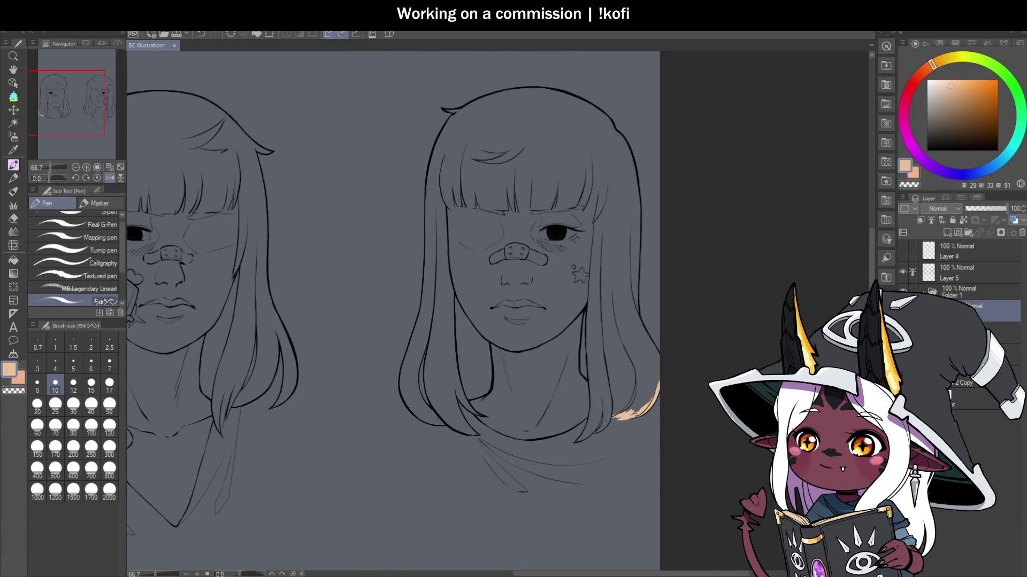
Step: Enclose-fill the right girl's hair and face with peach
{"action": "key", "text": "m"}
{"action": "mouse_move", "coordinate": [653, 122]}
{"action": "left_mouse_down"}
{"action": "mouse_move", "coordinate": [561, 61]}
{"action": "mouse_move", "coordinate": [380, 426]}
{"action": "mouse_move", "coordinate": [480, 439]}
{"action": "left_mouse_up"}
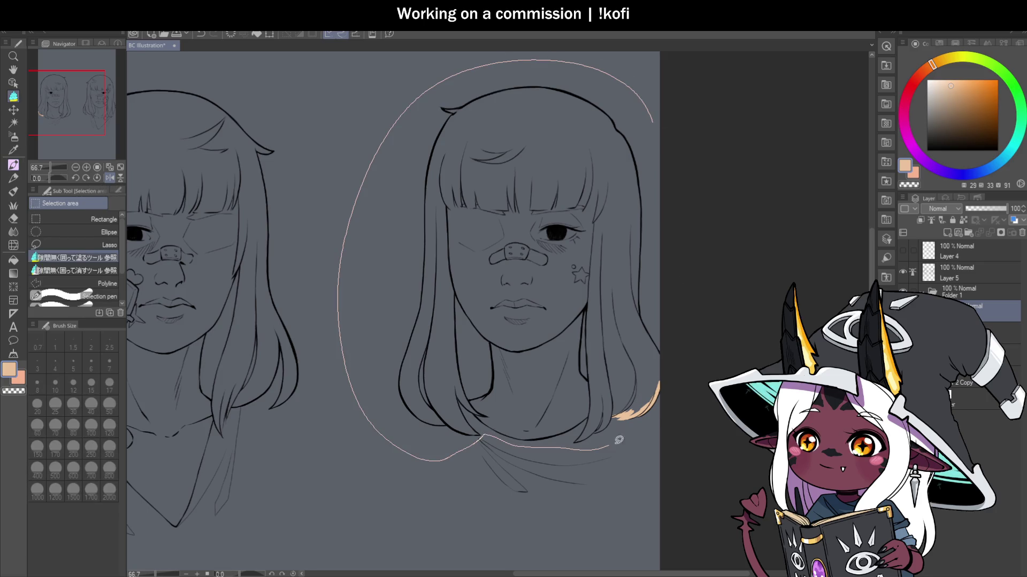
{"action": "left_click_drag", "start_coordinate": [619, 440], "coordinate": [665, 119]}
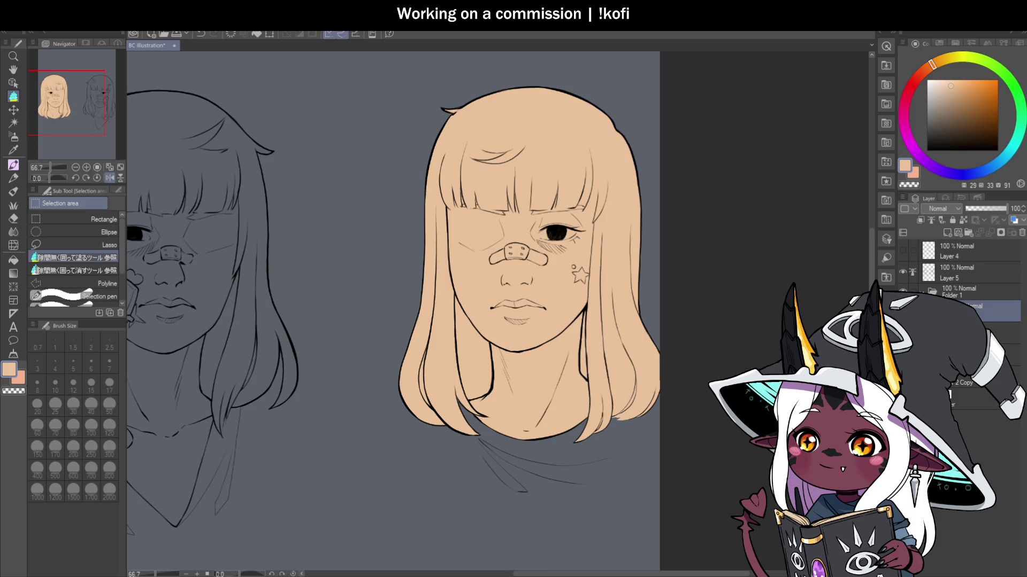
{"action": "scroll", "coordinate": [665, 364], "scroll_direction": "down", "scroll_amount": 2}
{"action": "scroll", "coordinate": [419, 347], "scroll_direction": "up", "scroll_amount": 2}
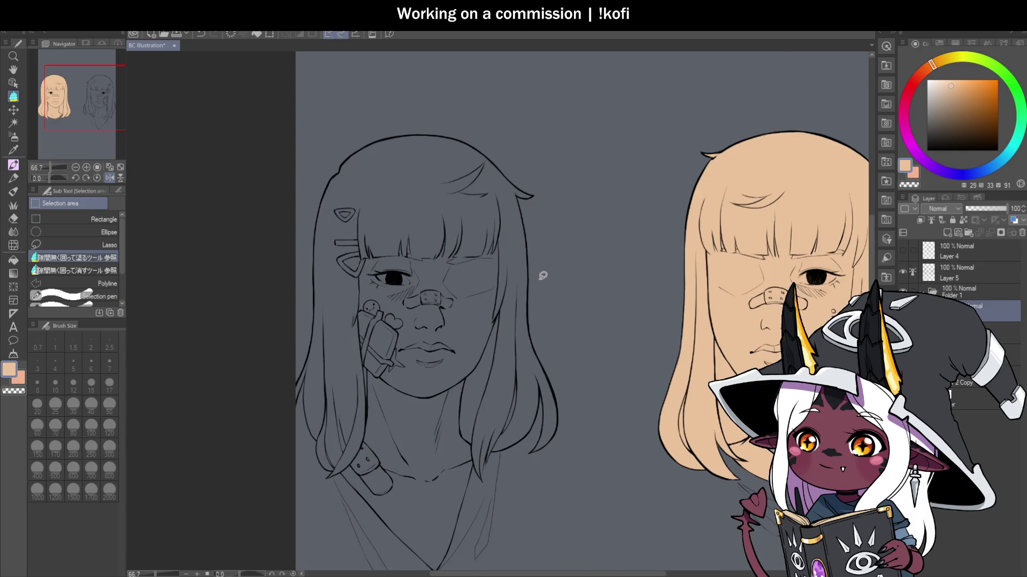
Step: Enclose-fill the left girl's head and neck with peach, redoing the first attempt
{"action": "mouse_move", "coordinate": [555, 187]}
{"action": "left_mouse_down"}
{"action": "mouse_move", "coordinate": [373, 99]}
{"action": "mouse_move", "coordinate": [289, 452]}
{"action": "mouse_move", "coordinate": [406, 551]}
{"action": "left_mouse_up"}
{"action": "scroll", "coordinate": [581, 319], "scroll_direction": "down", "scroll_amount": 1}
{"action": "key", "text": "ctrl+z"}
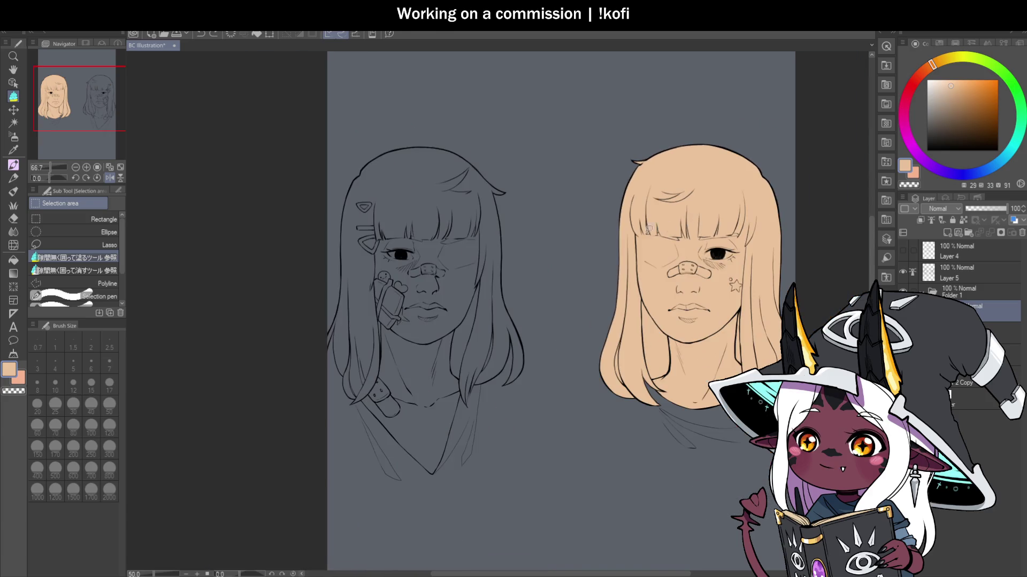
{"action": "mouse_move", "coordinate": [532, 180]}
{"action": "left_mouse_down"}
{"action": "mouse_move", "coordinate": [456, 101]}
{"action": "mouse_move", "coordinate": [296, 392]}
{"action": "mouse_move", "coordinate": [410, 468]}
{"action": "left_mouse_up"}
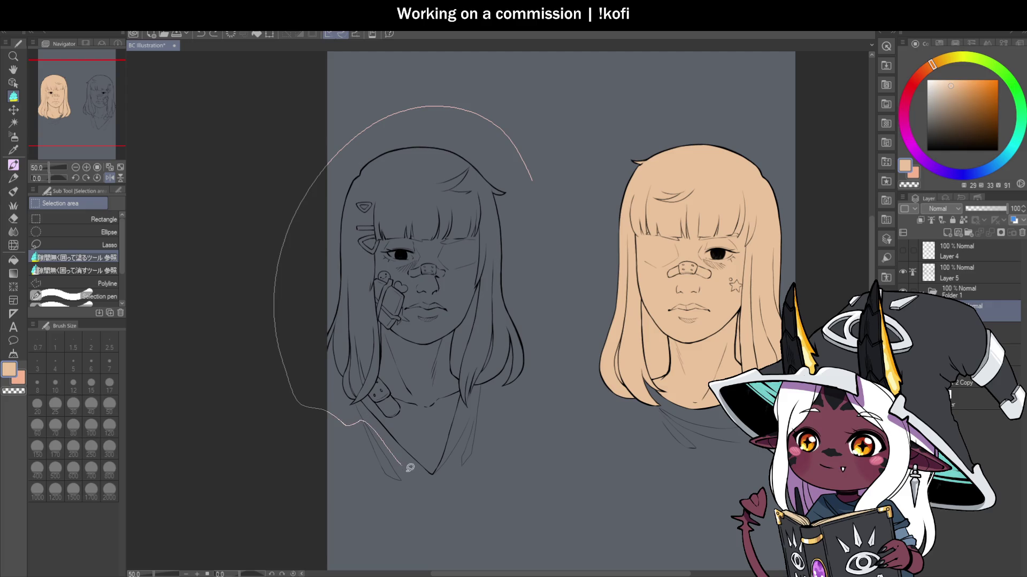
{"action": "mouse_move", "coordinate": [456, 439]}
{"action": "left_mouse_down"}
{"action": "mouse_move", "coordinate": [552, 284]}
{"action": "mouse_move", "coordinate": [539, 170]}
{"action": "left_mouse_up"}
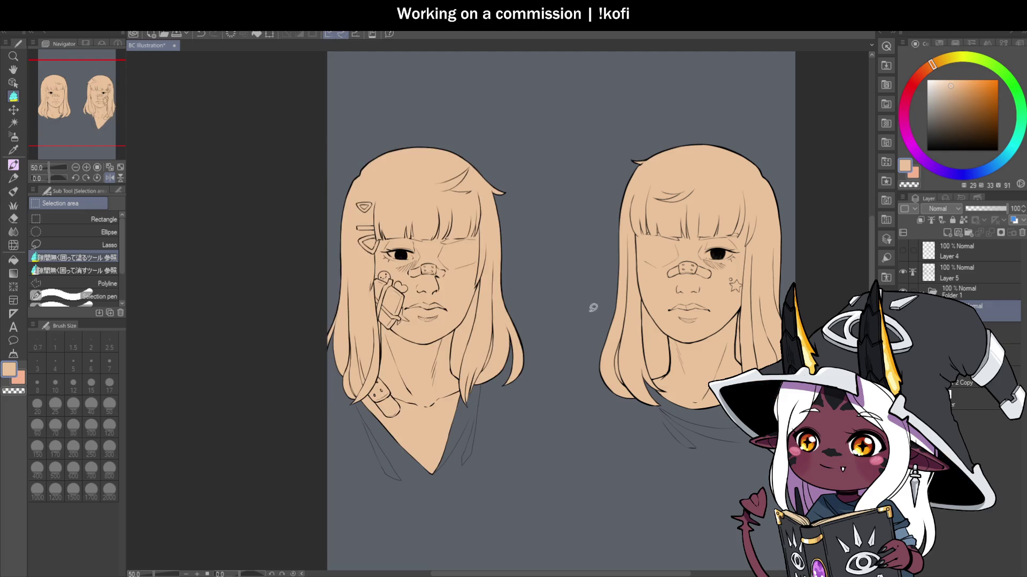
{"action": "scroll", "coordinate": [557, 361], "scroll_direction": "down", "scroll_amount": 1}
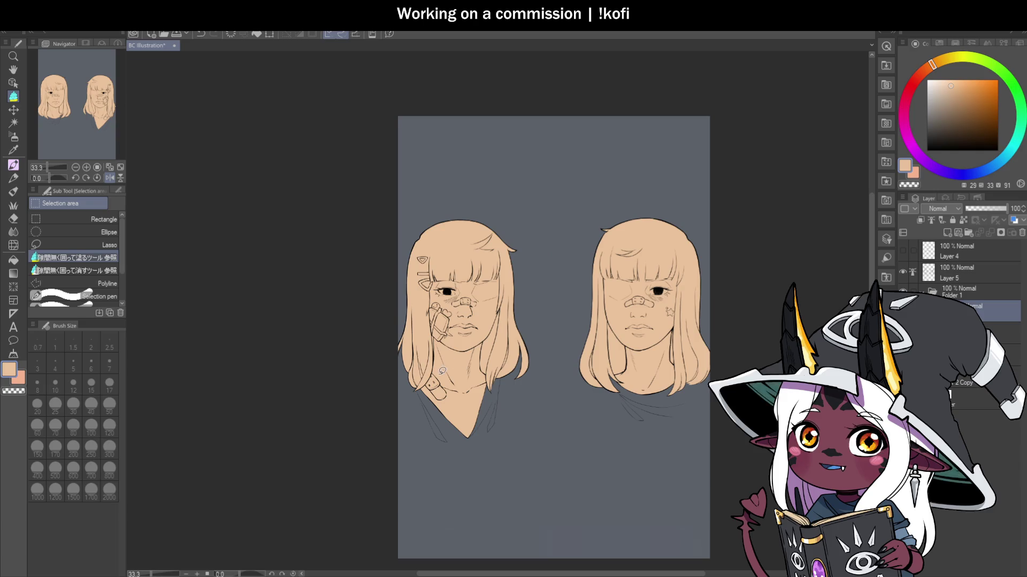
{"action": "scroll", "coordinate": [470, 404], "scroll_direction": "up", "scroll_amount": 2}
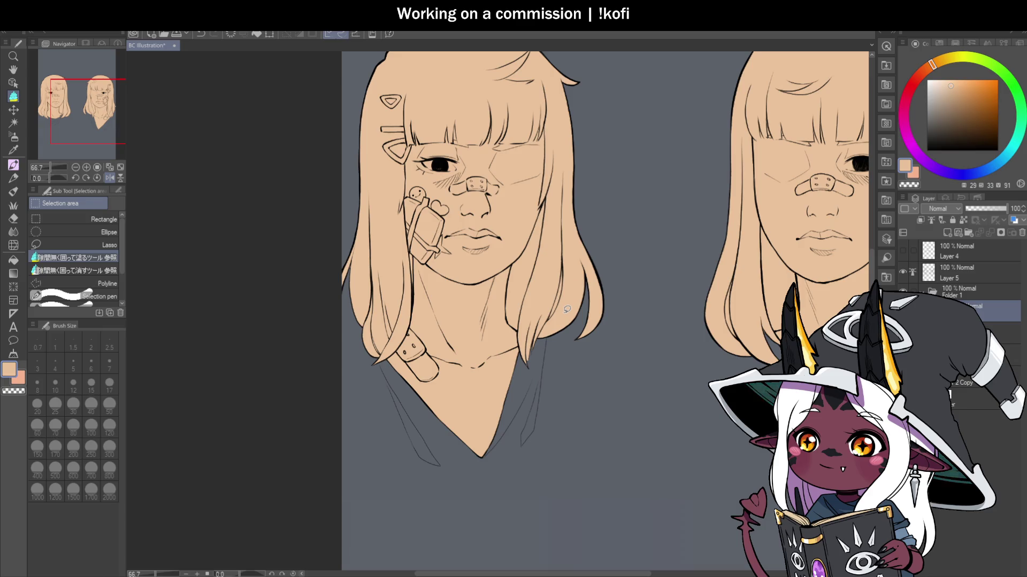
Step: Darken the hair strand lines beside the neck and along the strap with the pen
{"action": "key", "text": "p"}
{"action": "scroll", "coordinate": [543, 329], "scroll_direction": "up", "scroll_amount": 5}
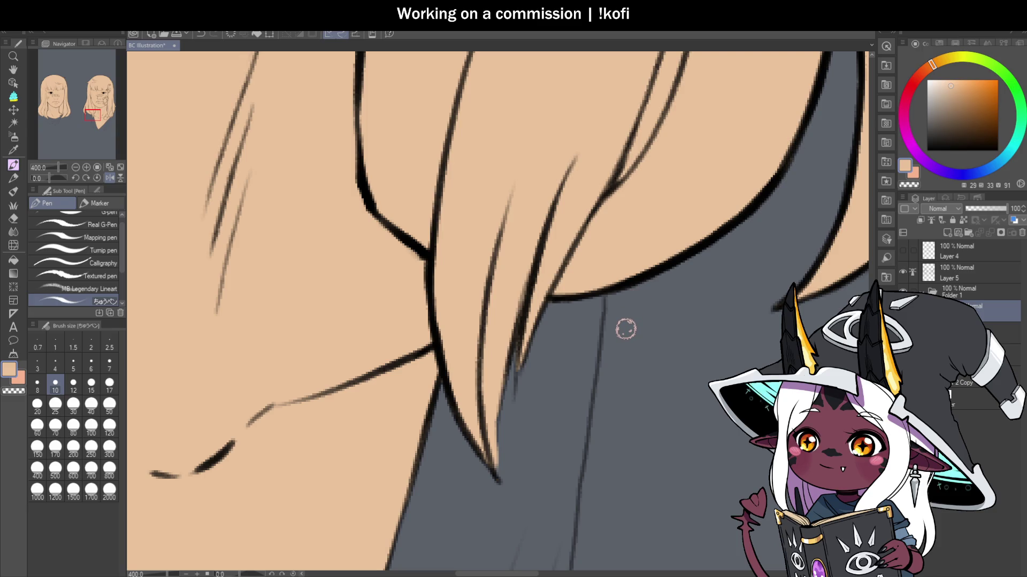
{"action": "scroll", "coordinate": [563, 339], "scroll_direction": "down", "scroll_amount": 3}
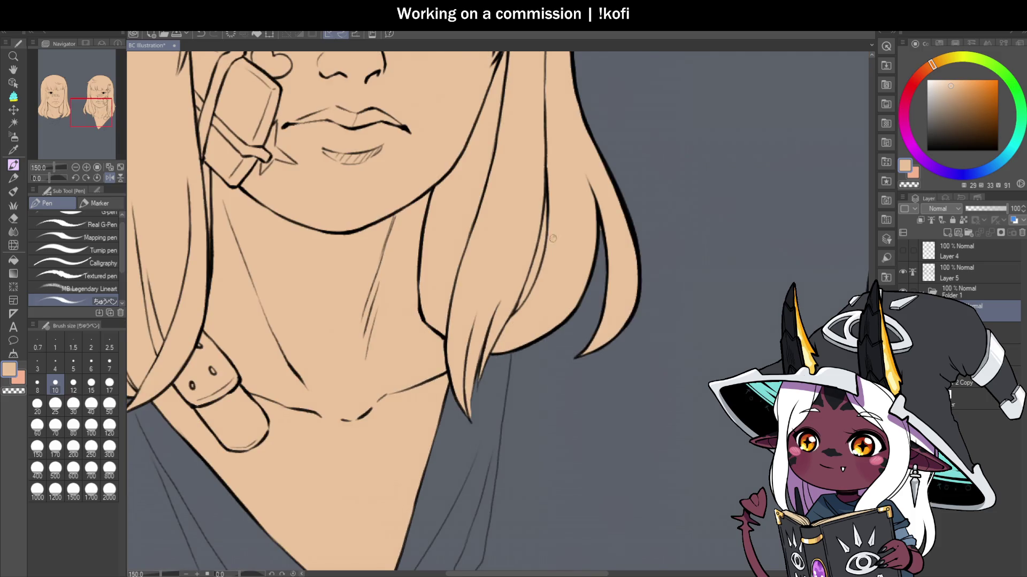
{"action": "scroll", "coordinate": [552, 239], "scroll_direction": "up", "scroll_amount": 1}
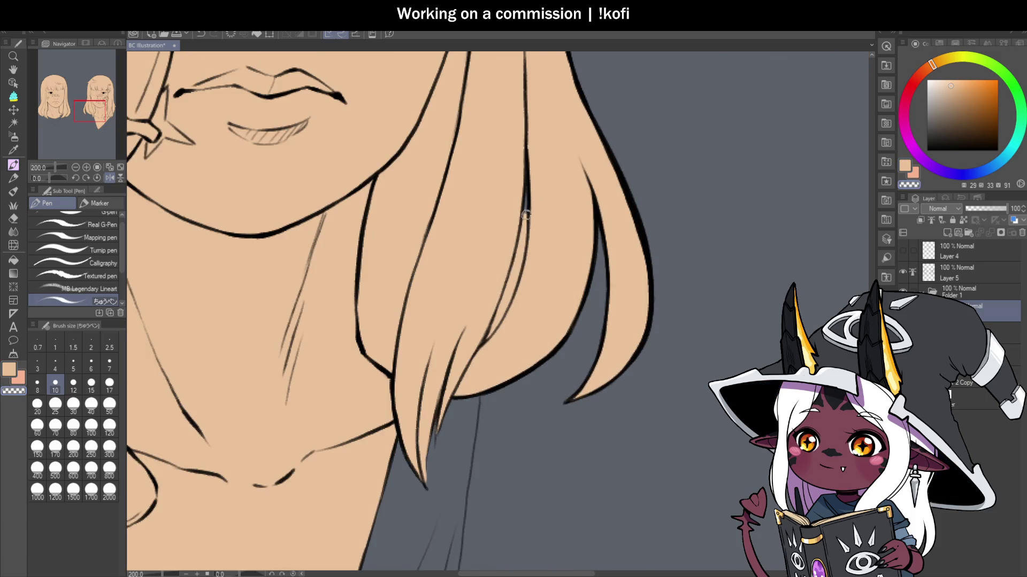
{"action": "mouse_move", "coordinate": [526, 214]}
{"action": "left_mouse_down"}
{"action": "mouse_move", "coordinate": [512, 289]}
{"action": "mouse_move", "coordinate": [488, 335]}
{"action": "mouse_move", "coordinate": [514, 291]}
{"action": "left_mouse_up"}
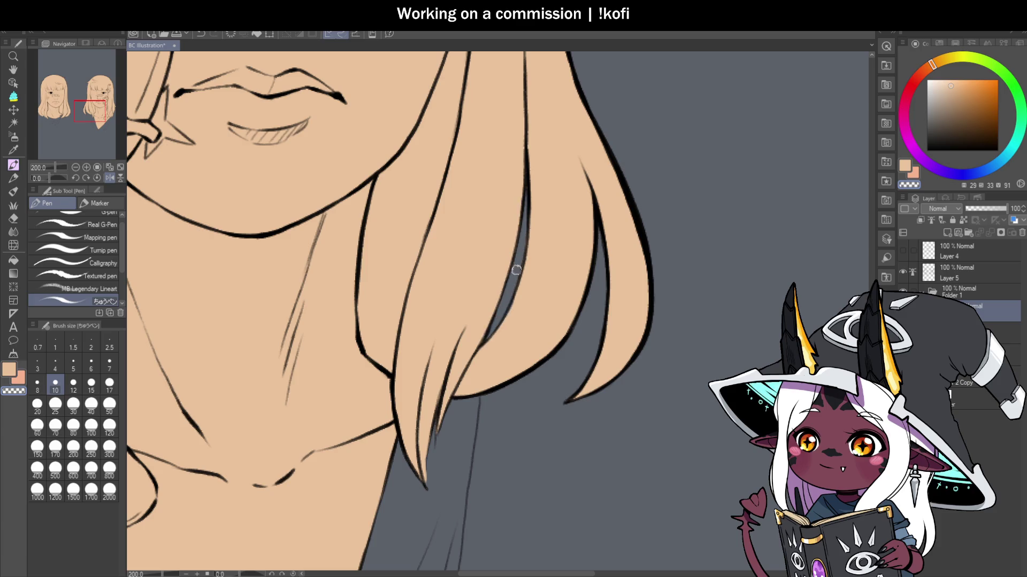
{"action": "scroll", "coordinate": [529, 294], "scroll_direction": "down", "scroll_amount": 4}
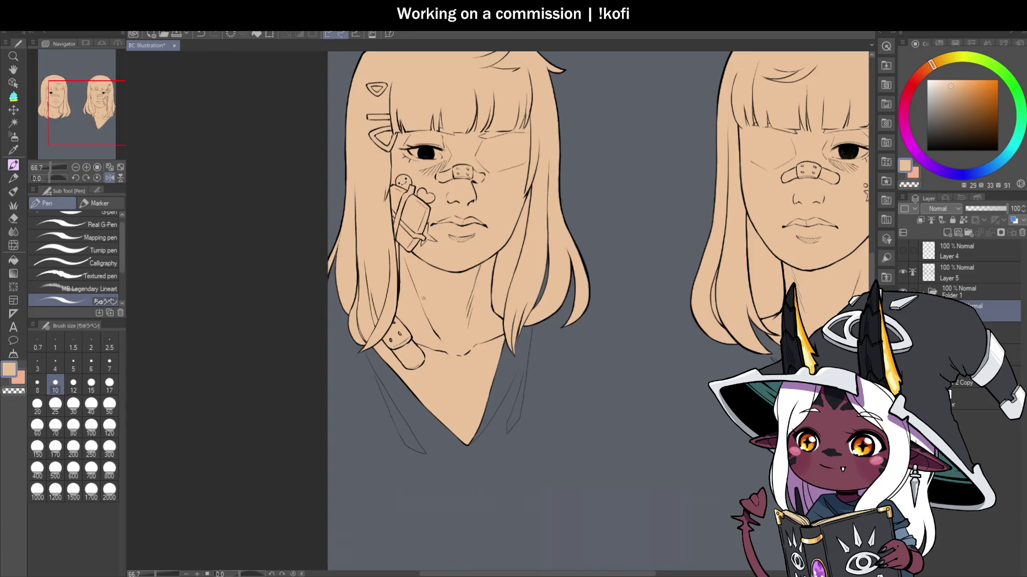
{"action": "scroll", "coordinate": [361, 328], "scroll_direction": "up", "scroll_amount": 5}
{"action": "left_click_drag", "start_coordinate": [339, 298], "coordinate": [390, 407]}
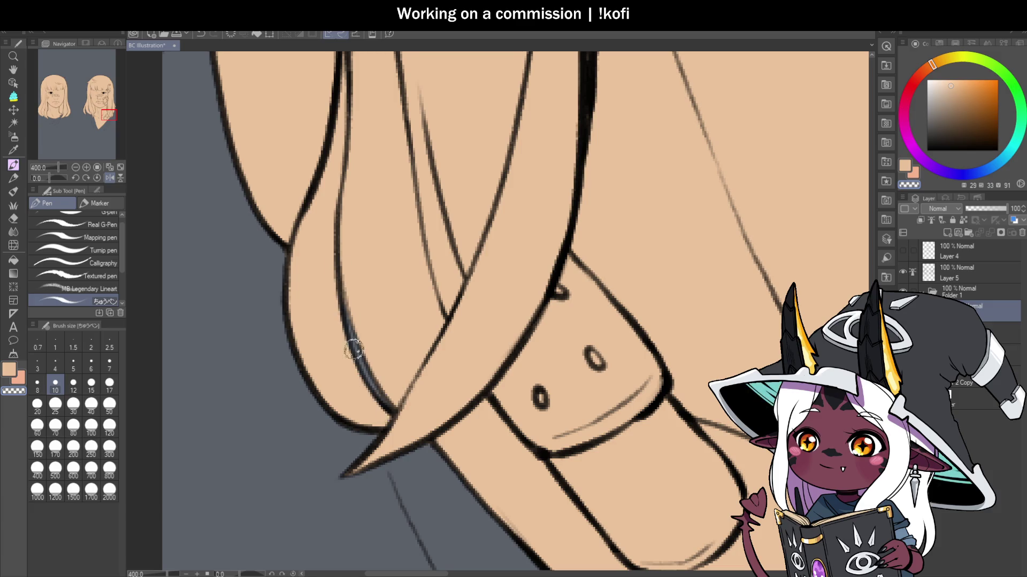
Step: Shade the hair's lower edge and outer outline with grey strokes
{"action": "scroll", "coordinate": [354, 328], "scroll_direction": "down", "scroll_amount": 3}
{"action": "scroll", "coordinate": [303, 213], "scroll_direction": "up", "scroll_amount": 3}
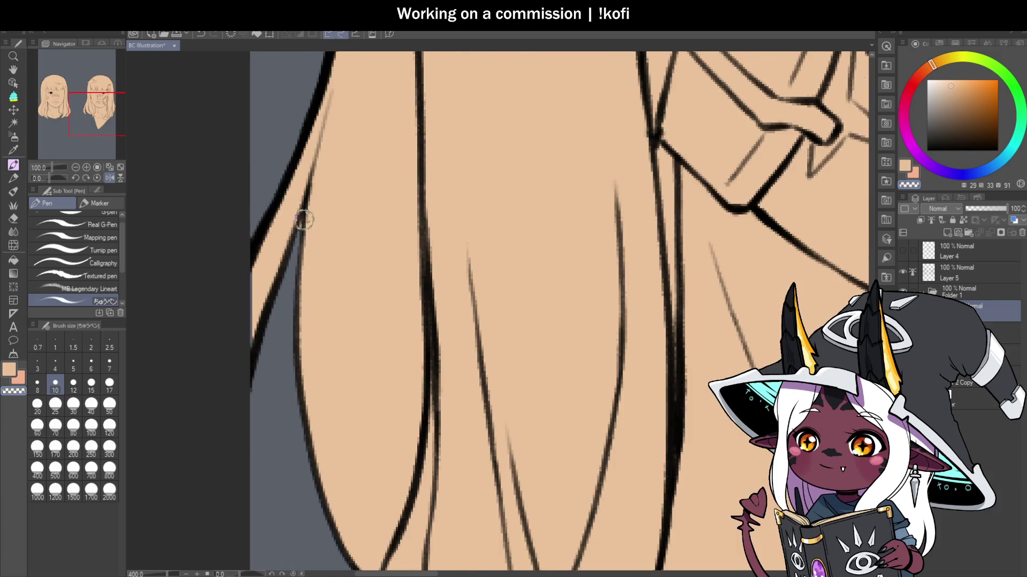
{"action": "scroll", "coordinate": [303, 213], "scroll_direction": "down", "scroll_amount": 3}
{"action": "scroll", "coordinate": [271, 240], "scroll_direction": "up", "scroll_amount": 3}
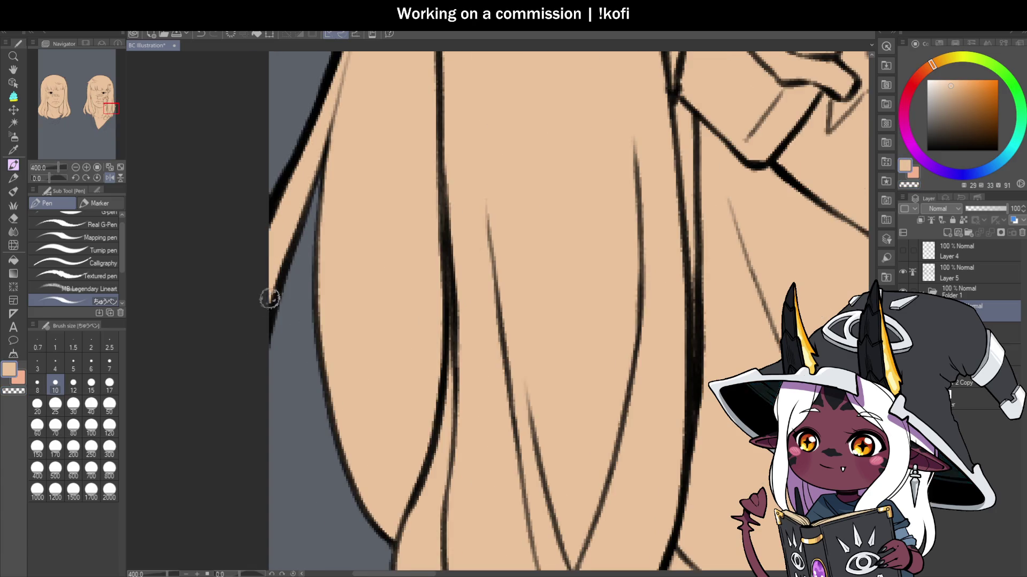
{"action": "scroll", "coordinate": [258, 333], "scroll_direction": "down", "scroll_amount": 3}
{"action": "scroll", "coordinate": [257, 333], "scroll_direction": "down", "scroll_amount": 4}
{"action": "scroll", "coordinate": [682, 348], "scroll_direction": "up", "scroll_amount": 3}
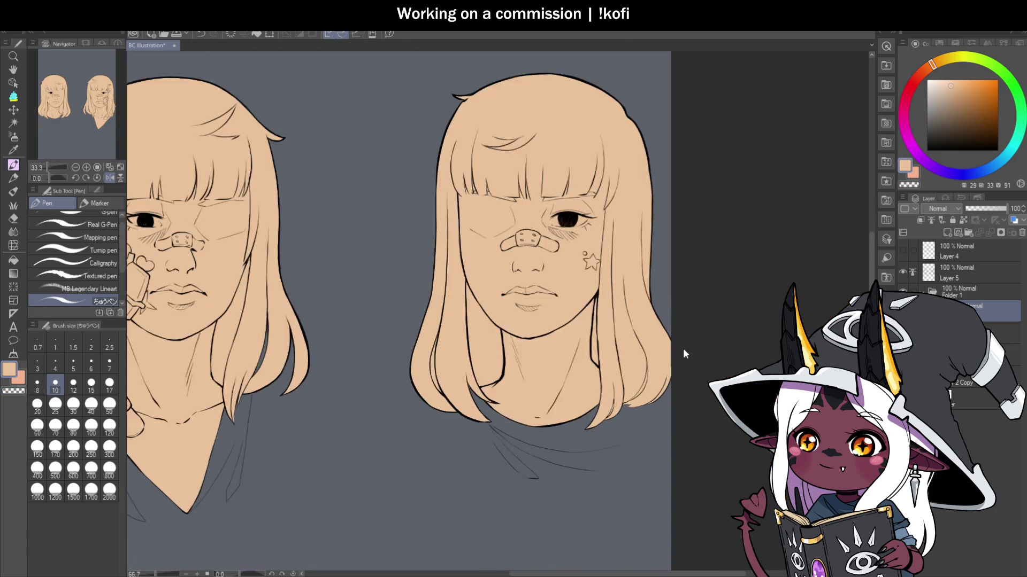
{"action": "scroll", "coordinate": [623, 437], "scroll_direction": "up", "scroll_amount": 4}
{"action": "left_click_drag", "start_coordinate": [583, 412], "coordinate": [536, 441]}
{"action": "left_click_drag", "start_coordinate": [627, 345], "coordinate": [615, 369]}
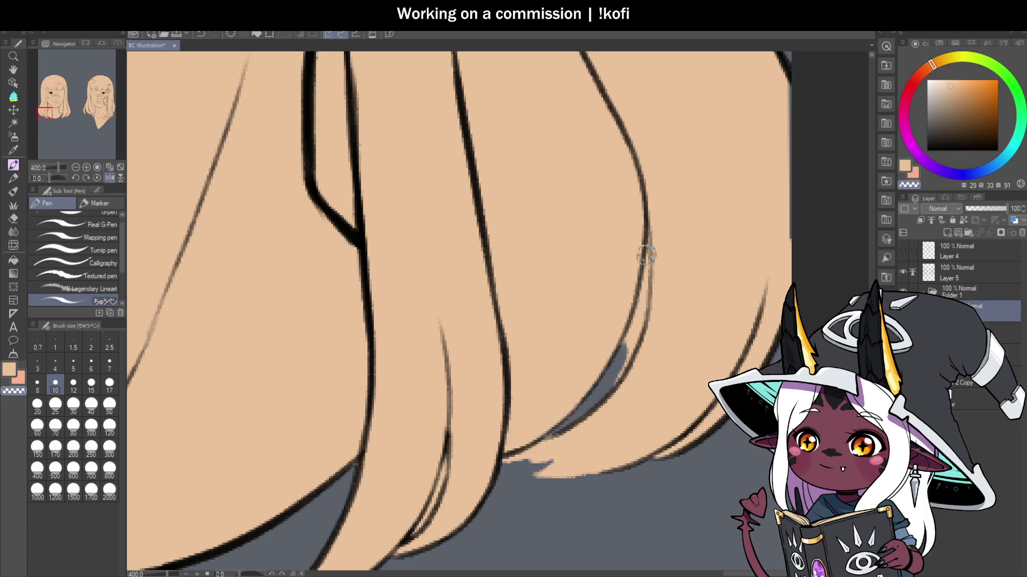
{"action": "mouse_move", "coordinate": [644, 245]}
{"action": "left_mouse_down"}
{"action": "mouse_move", "coordinate": [646, 284]}
{"action": "mouse_move", "coordinate": [620, 356]}
{"action": "left_mouse_up"}
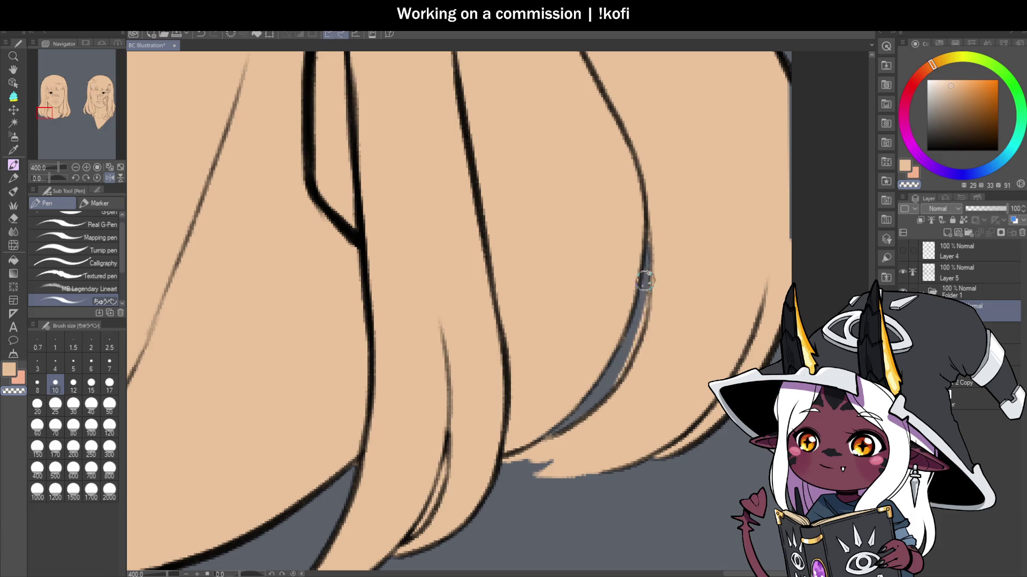
{"action": "left_click_drag", "start_coordinate": [648, 270], "coordinate": [605, 391]}
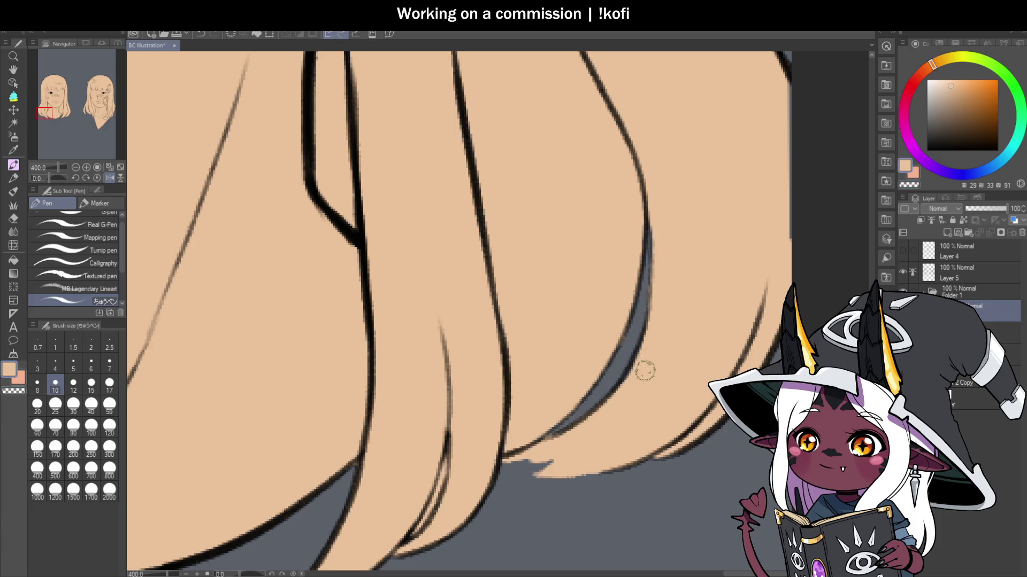
Step: Shade two more hair strand outlines, including the one beside the neck
{"action": "scroll", "coordinate": [628, 298], "scroll_direction": "down", "scroll_amount": 5}
{"action": "scroll", "coordinate": [549, 397], "scroll_direction": "up", "scroll_amount": 5}
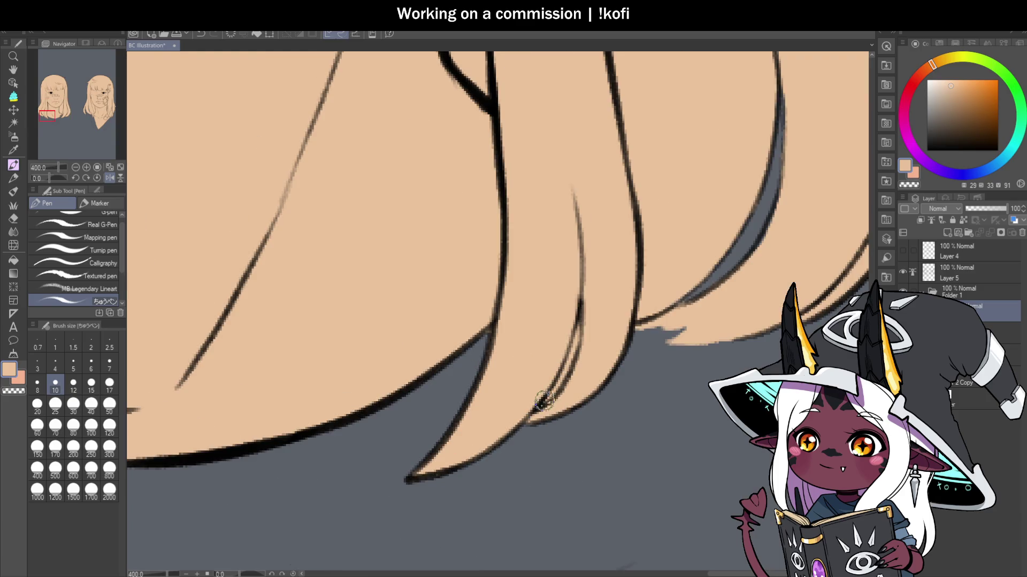
{"action": "left_click_drag", "start_coordinate": [549, 397], "coordinate": [577, 307]}
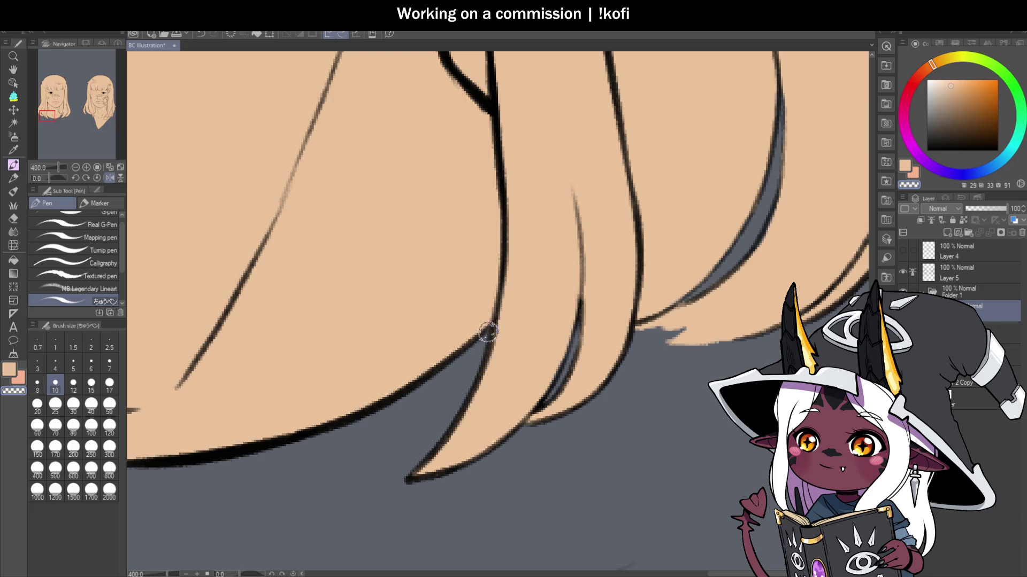
{"action": "scroll", "coordinate": [692, 377], "scroll_direction": "down", "scroll_amount": 2}
{"action": "scroll", "coordinate": [691, 376], "scroll_direction": "down", "scroll_amount": 2}
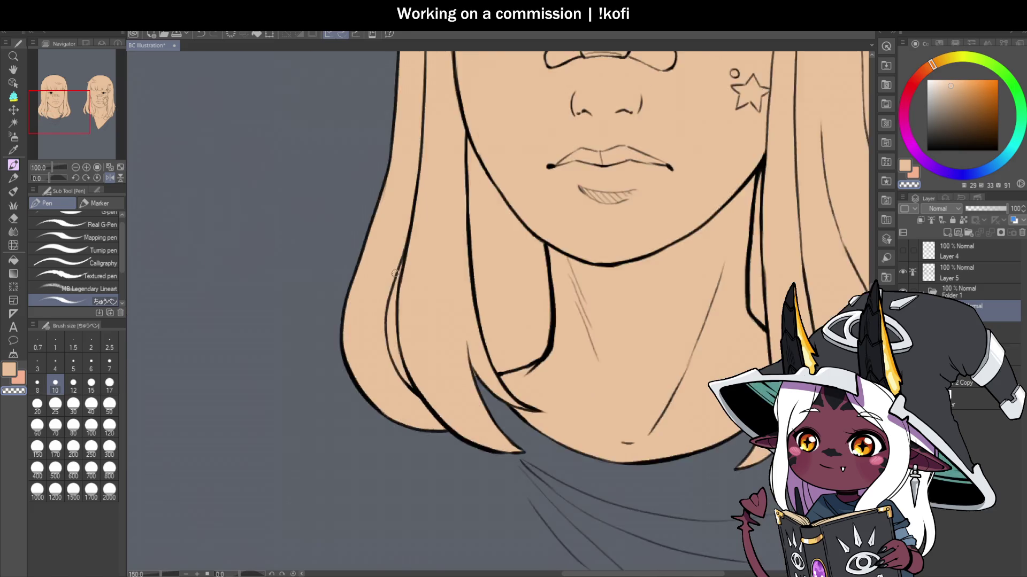
{"action": "scroll", "coordinate": [401, 260], "scroll_direction": "up", "scroll_amount": 3}
{"action": "mouse_move", "coordinate": [401, 261]}
{"action": "left_mouse_down"}
{"action": "mouse_move", "coordinate": [367, 447]}
{"action": "mouse_move", "coordinate": [378, 406]}
{"action": "mouse_move", "coordinate": [393, 433]}
{"action": "mouse_move", "coordinate": [390, 389]}
{"action": "left_mouse_up"}
Step: Select the background layer so the black background with navy centre band shows
{"action": "scroll", "coordinate": [382, 401], "scroll_direction": "down", "scroll_amount": 1}
{"action": "scroll", "coordinate": [390, 388], "scroll_direction": "down", "scroll_amount": 1}
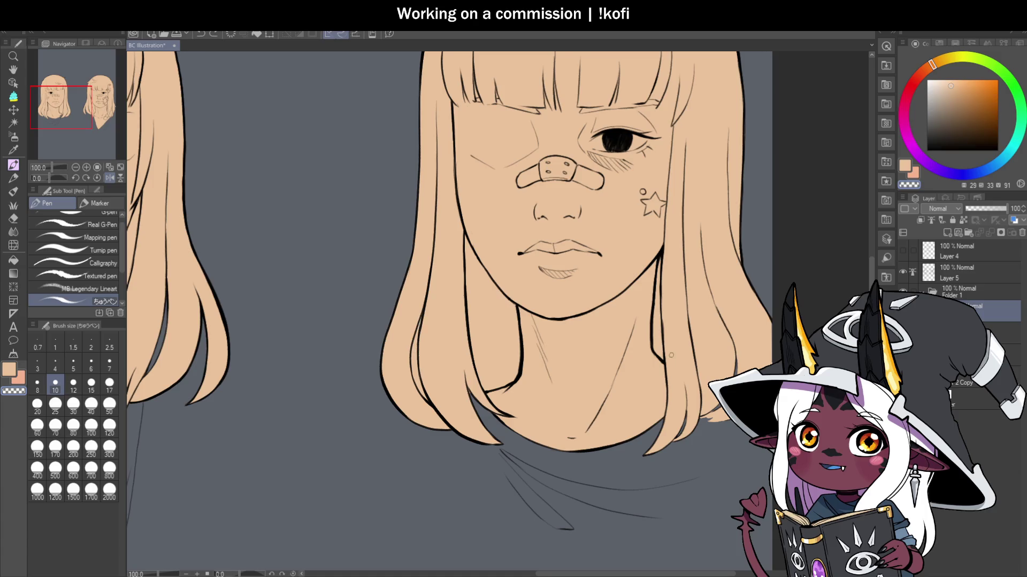
{"action": "scroll", "coordinate": [417, 348], "scroll_direction": "up", "scroll_amount": 5}
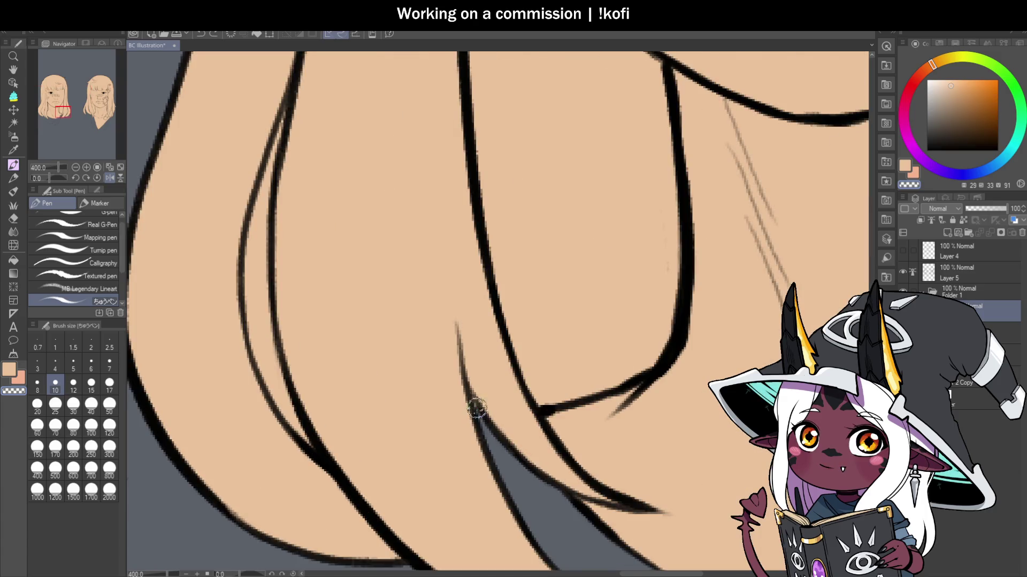
{"action": "scroll", "coordinate": [465, 404], "scroll_direction": "down", "scroll_amount": 8}
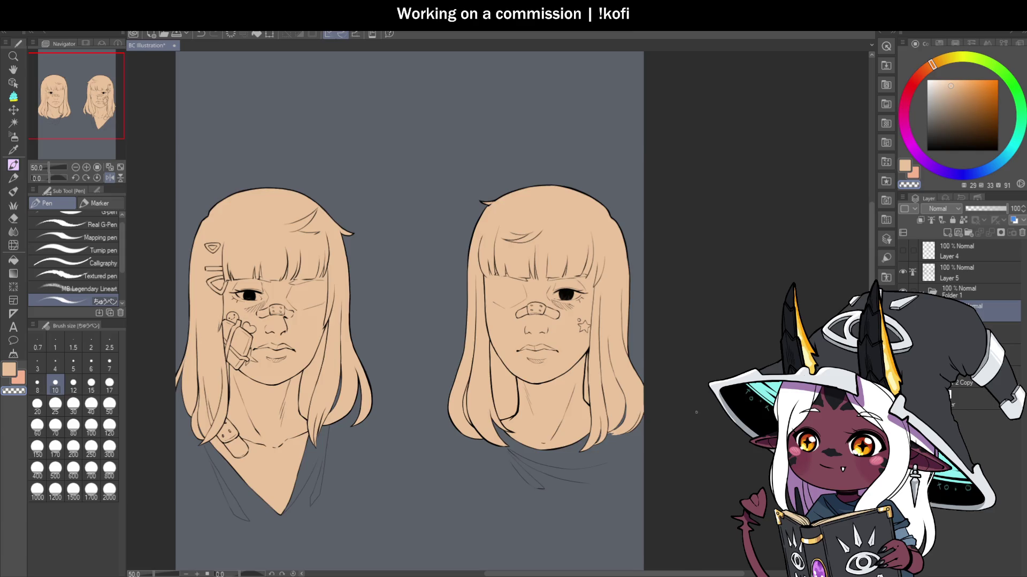
{"action": "scroll", "coordinate": [633, 365], "scroll_direction": "down", "scroll_amount": 3}
{"action": "scroll", "coordinate": [553, 395], "scroll_direction": "up", "scroll_amount": 1}
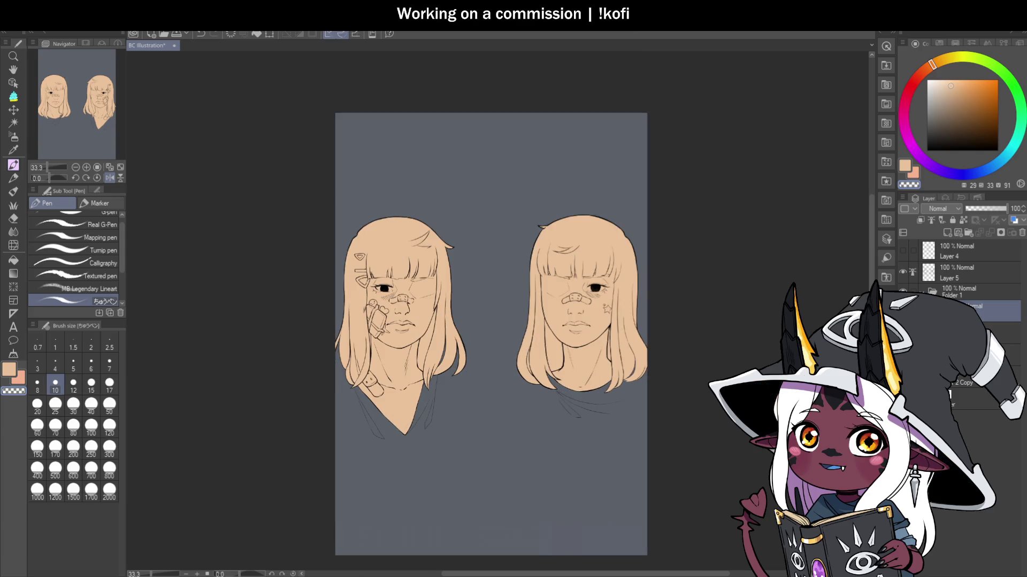
{"action": "left_click", "coordinate": [978, 398]}
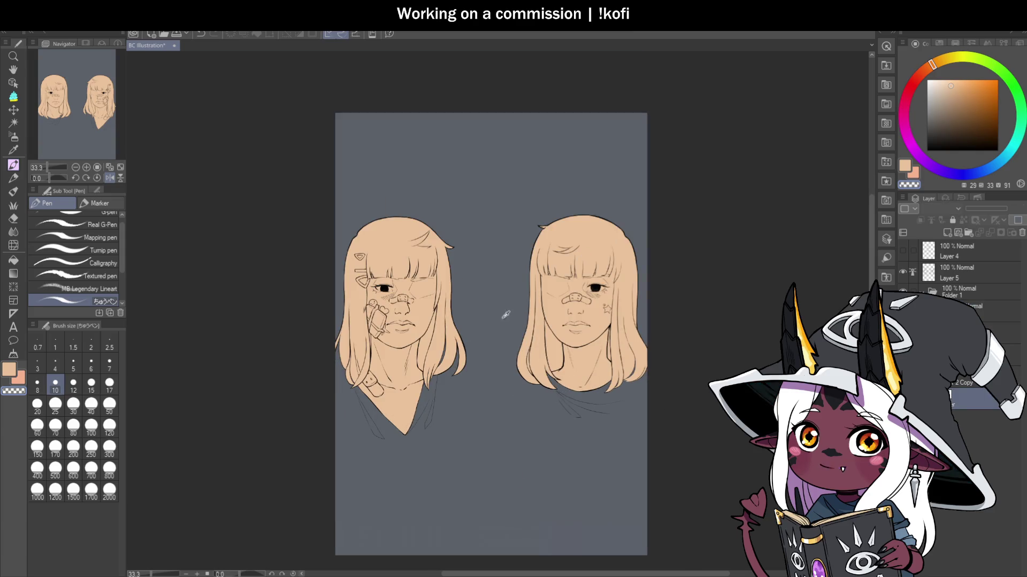
{"action": "scroll", "coordinate": [567, 326], "scroll_direction": "down", "scroll_amount": 1}
{"action": "scroll", "coordinate": [613, 384], "scroll_direction": "up", "scroll_amount": 1}
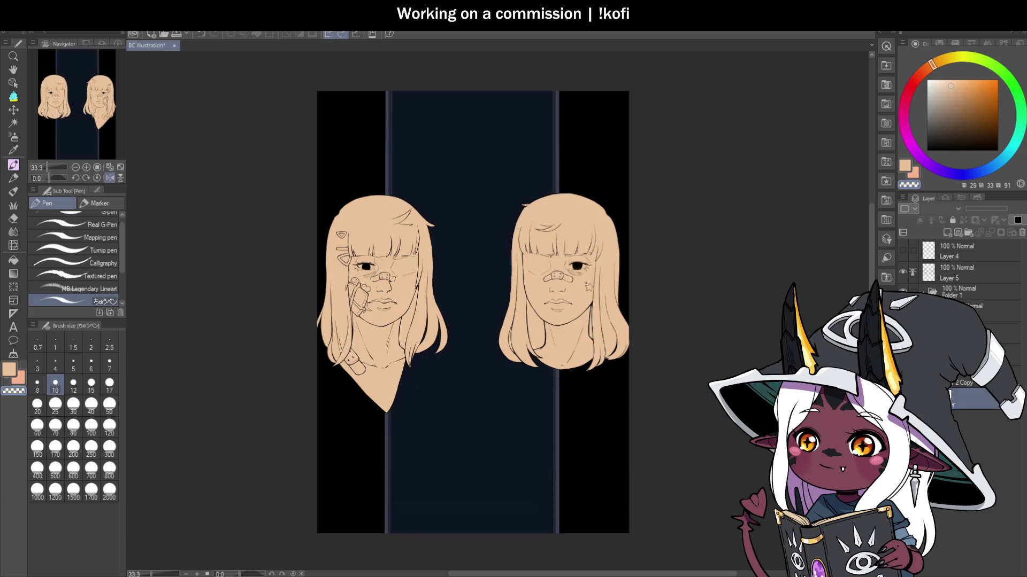
Step: Set the navy panel layer to 100% opacity and move it above the portrait layers
{"action": "left_click", "coordinate": [1005, 355]}
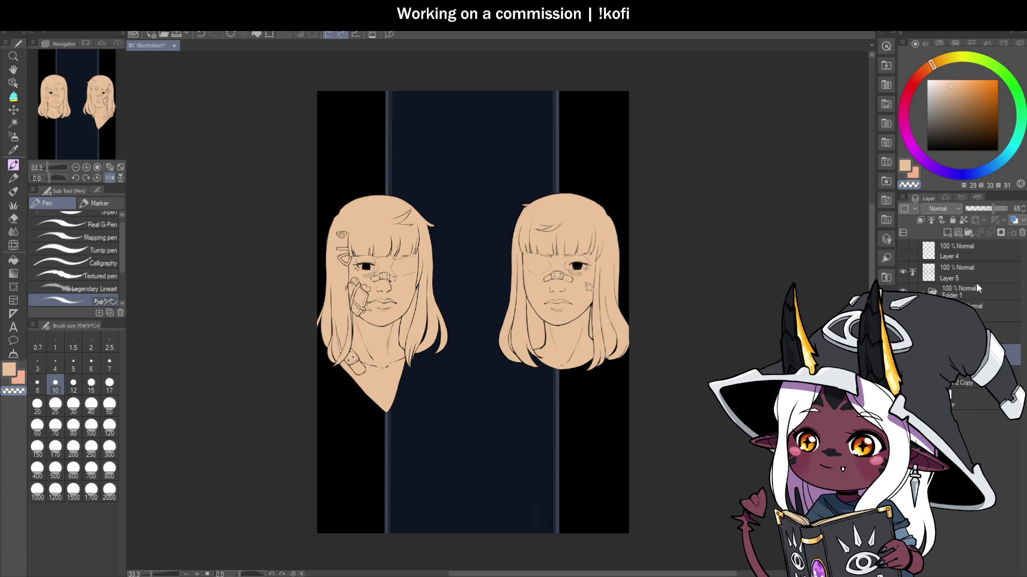
{"action": "left_click_drag", "start_coordinate": [992, 211], "coordinate": [1009, 210]}
{"action": "left_click_drag", "start_coordinate": [971, 356], "coordinate": [971, 275]}
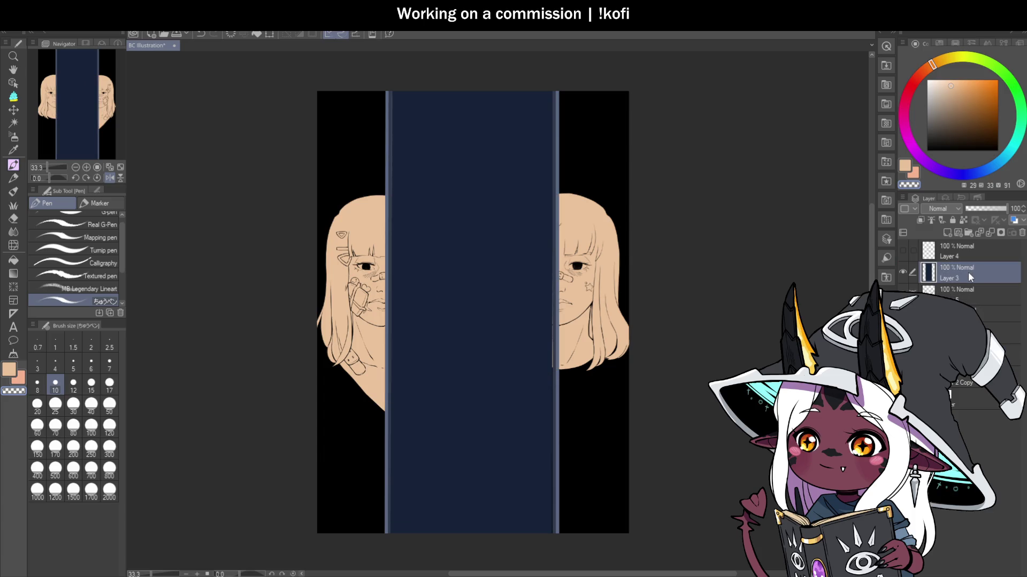
{"action": "scroll", "coordinate": [495, 374], "scroll_direction": "down", "scroll_amount": 1}
{"action": "scroll", "coordinate": [495, 374], "scroll_direction": "up", "scroll_amount": 1}
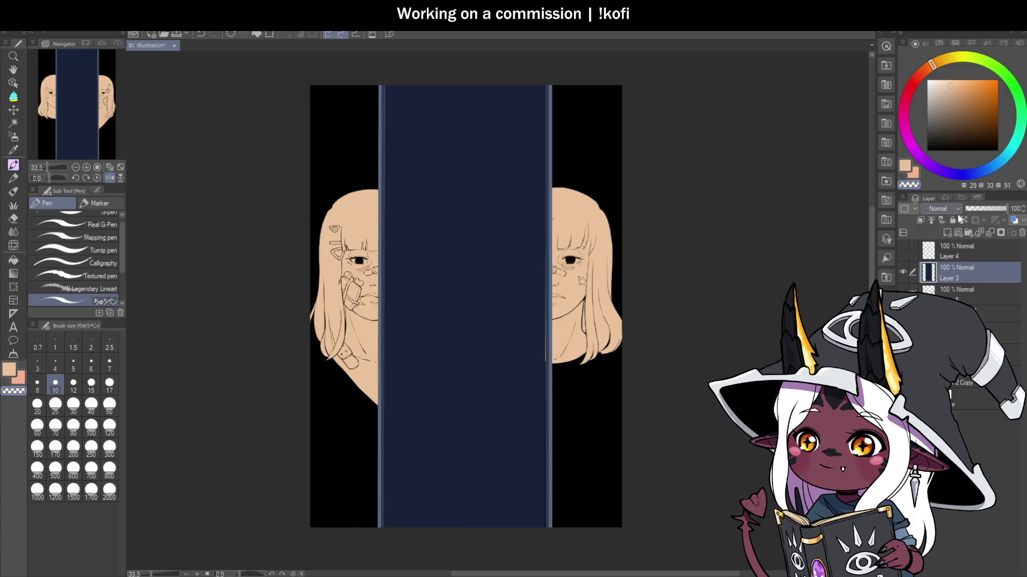
Step: Test a black fill in the centre panel, undoing the accidental strip fill
{"action": "left_click", "coordinate": [963, 219]}
{"action": "key", "text": "d"}
{"action": "key", "text": "g"}
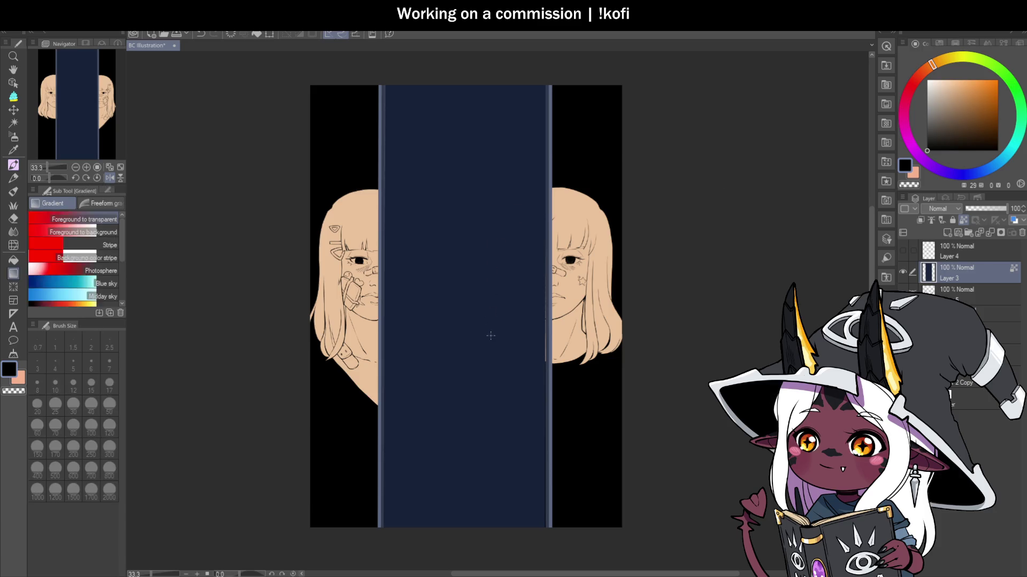
{"action": "key", "text": "g"}
{"action": "left_click", "coordinate": [494, 334]}
{"action": "left_click", "coordinate": [549, 317]}
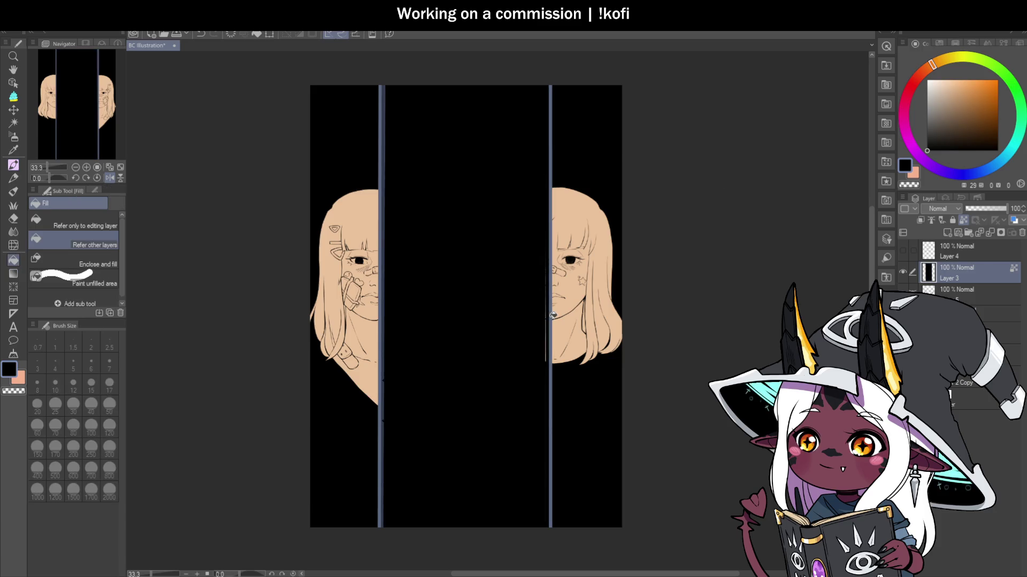
{"action": "key", "text": "ctrl+z"}
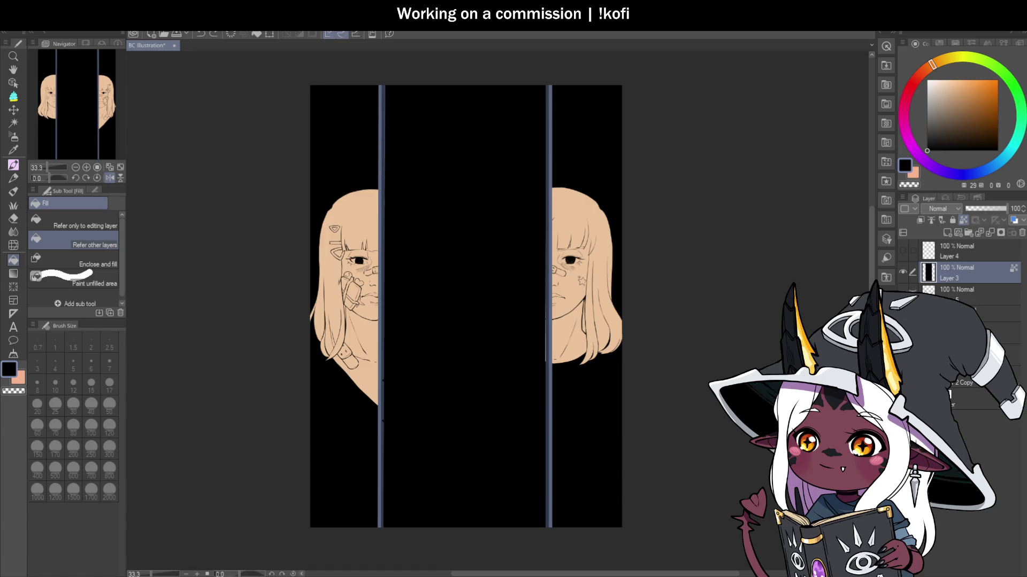
Step: Check the faces by briefly lowering the panel's opacity, then undo the black fill to restore navy
{"action": "left_click_drag", "start_coordinate": [991, 205], "coordinate": [992, 206]}
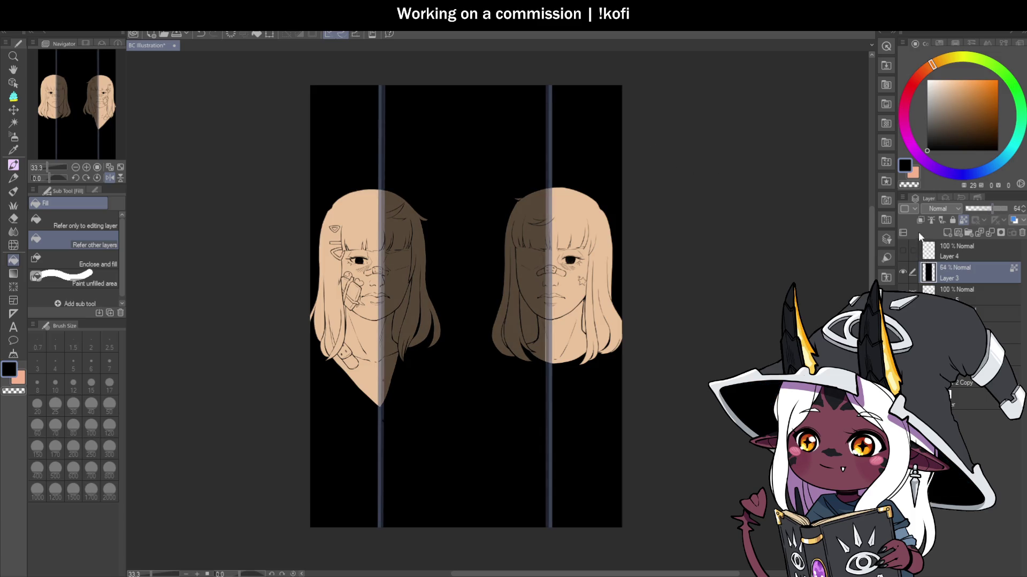
{"action": "left_click_drag", "start_coordinate": [1002, 209], "coordinate": [1017, 212]}
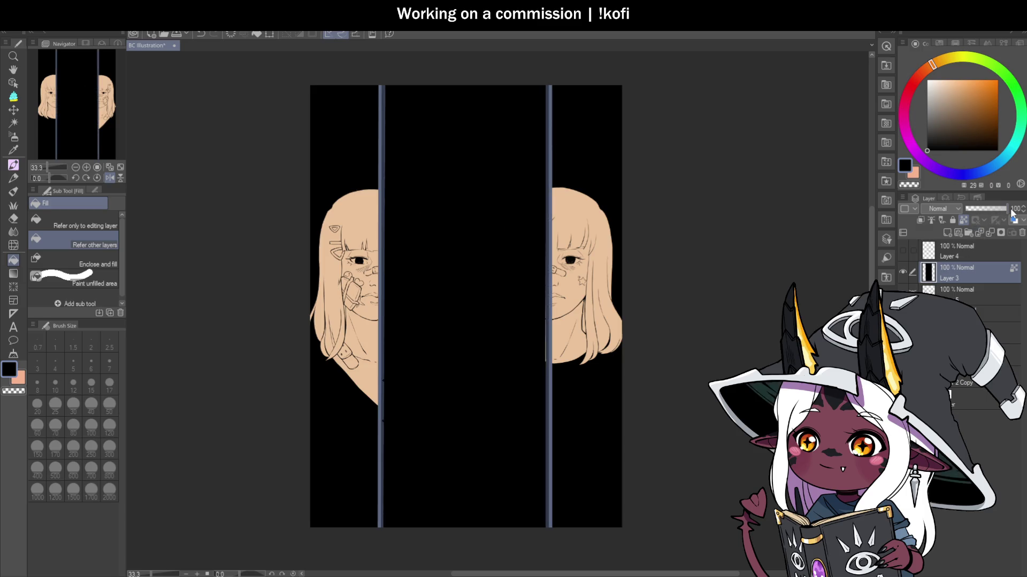
{"action": "key", "text": "alt+BackSpace"}
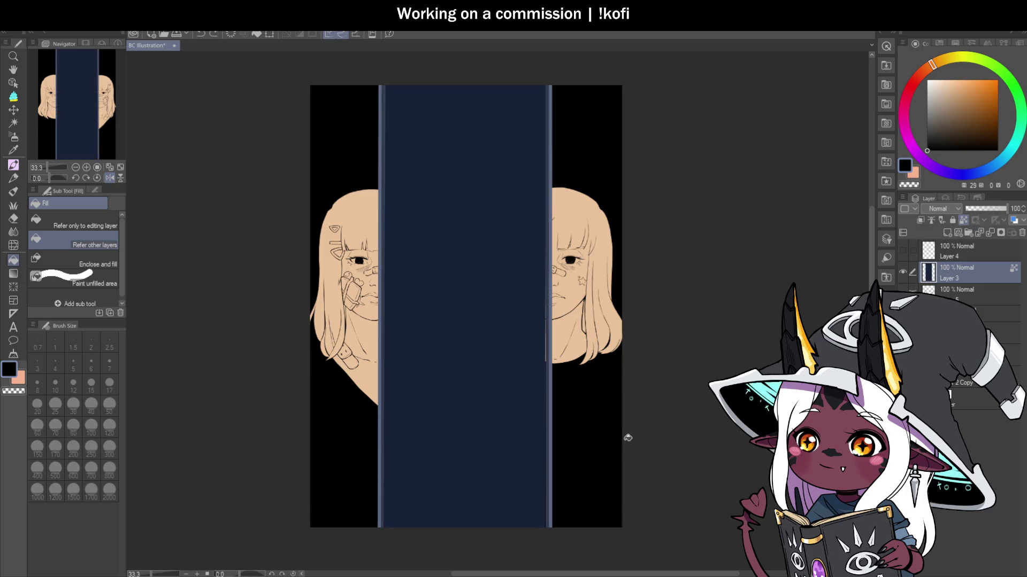
{"action": "key", "text": "m"}
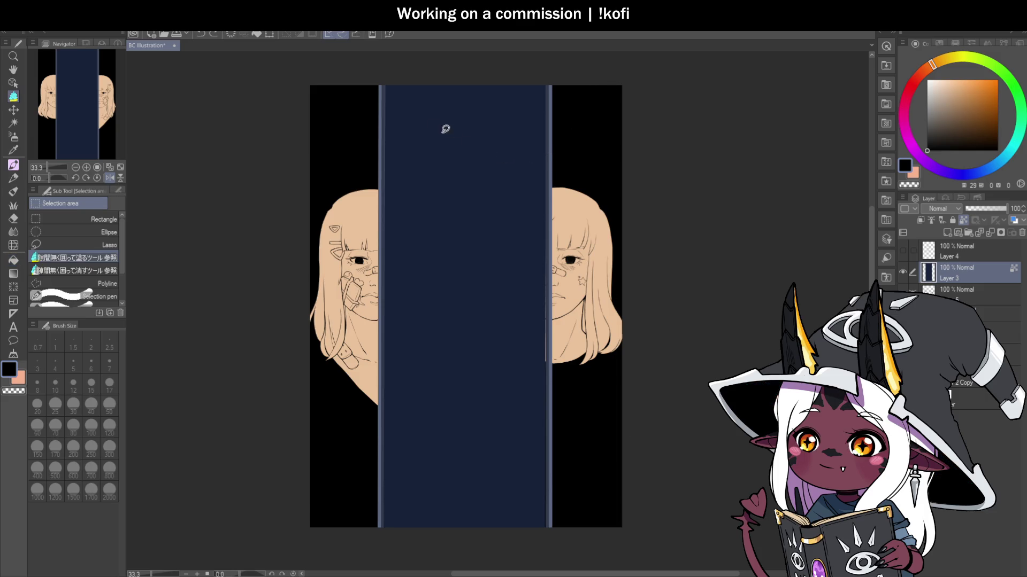
Step: Fill a rectangular selection of the centre panel with black on a new layer
{"action": "left_click", "coordinate": [102, 219]}
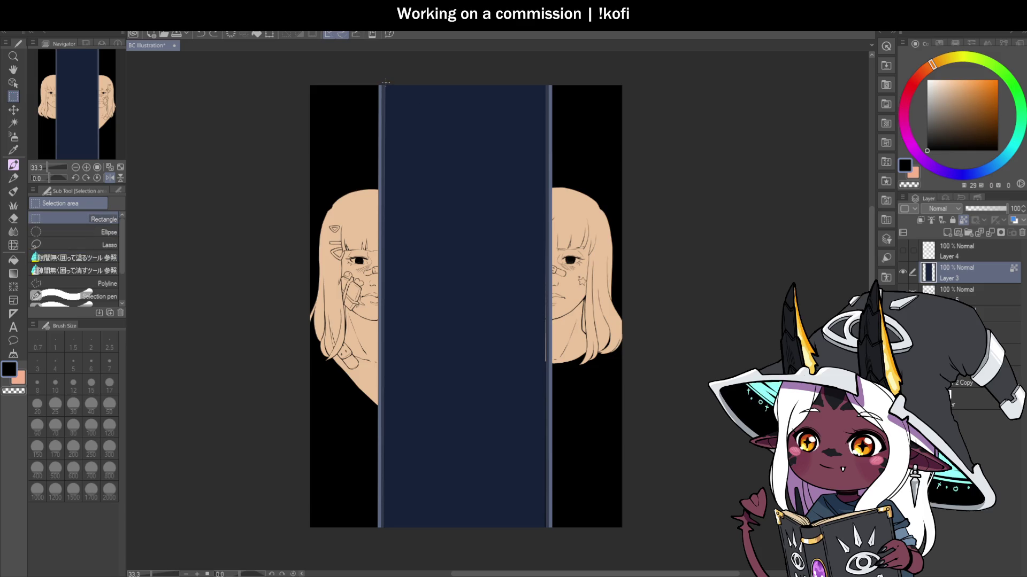
{"action": "left_click_drag", "start_coordinate": [386, 83], "coordinate": [545, 557]}
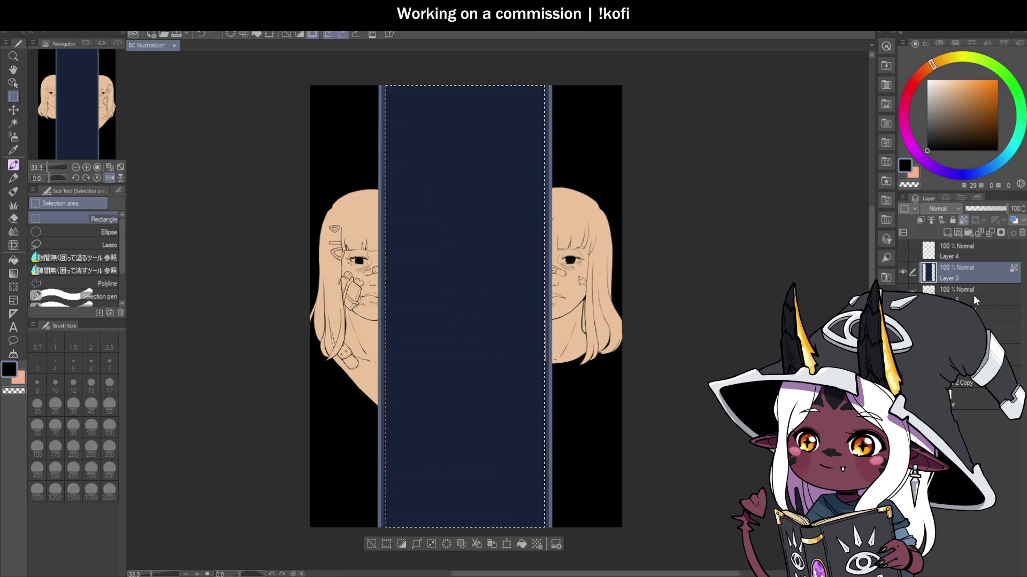
{"action": "left_click", "coordinate": [947, 234]}
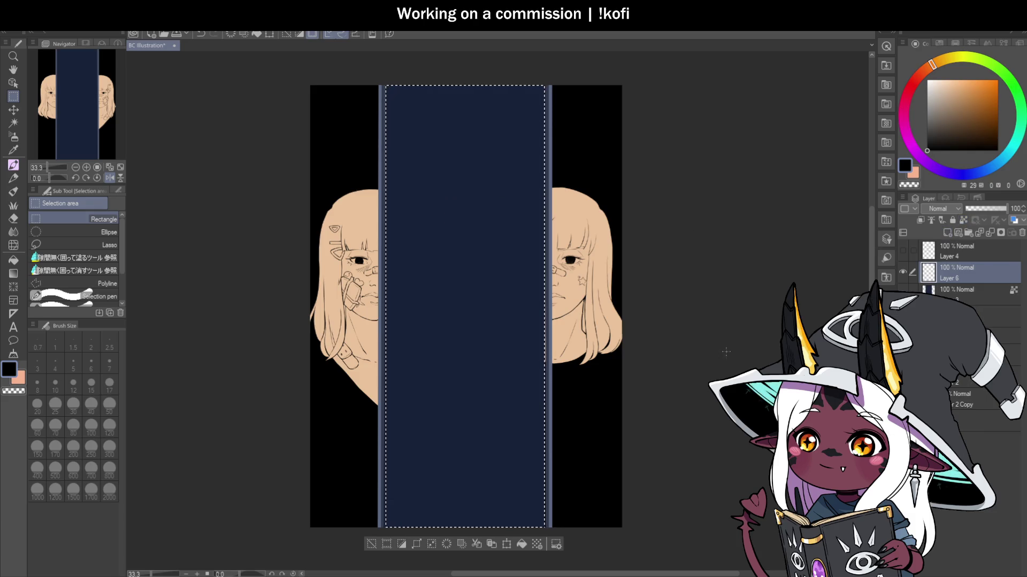
{"action": "key", "text": "g"}
{"action": "key", "text": "g"}
{"action": "left_click", "coordinate": [462, 280]}
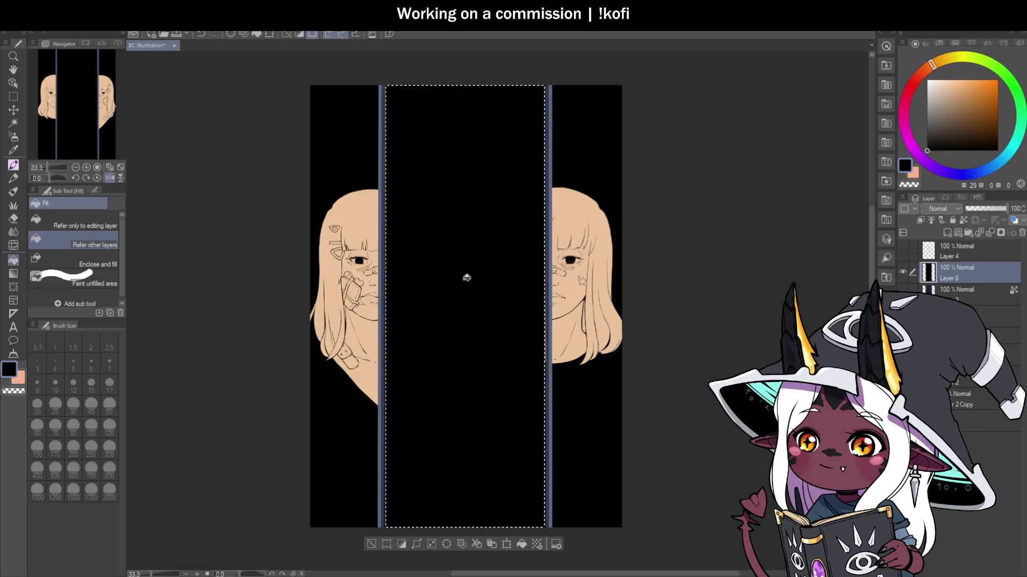
Step: Delete the blue bars layer, deselect, and lower the black panel layer to about 72% opacity
{"action": "left_click", "coordinate": [973, 291]}
{"action": "left_click", "coordinate": [1022, 235]}
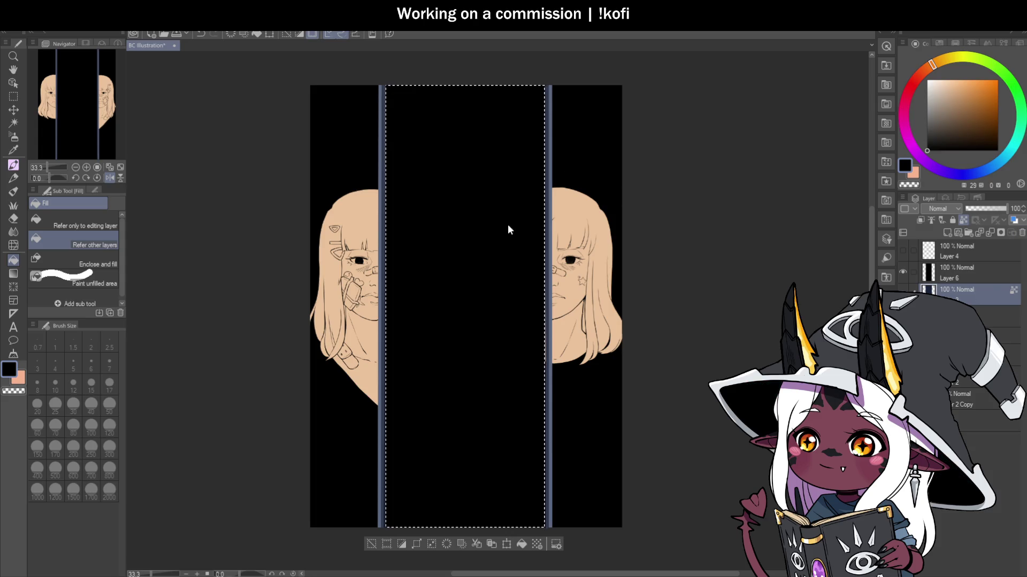
{"action": "key", "text": "m"}
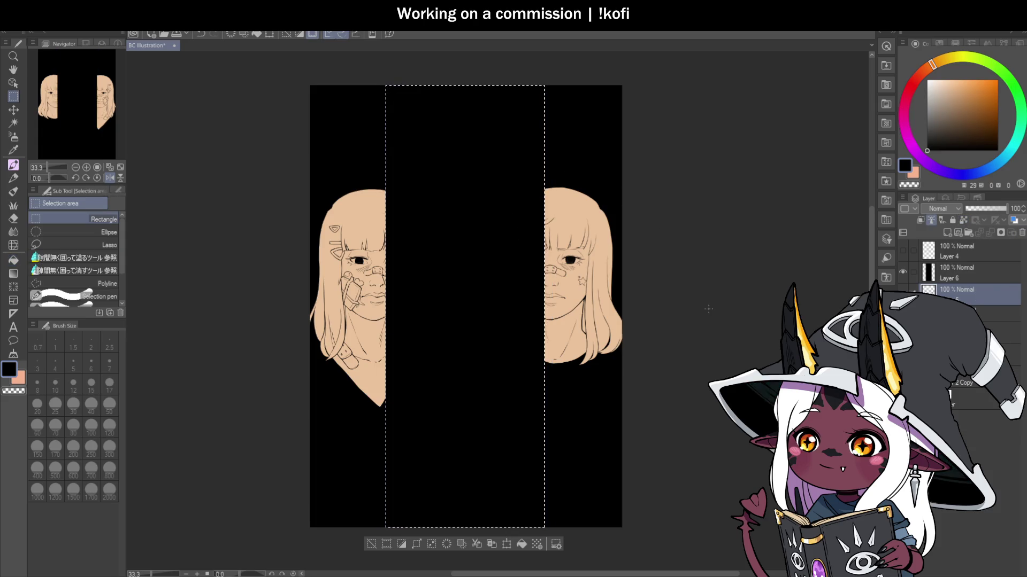
{"action": "key", "text": "ctrl+d"}
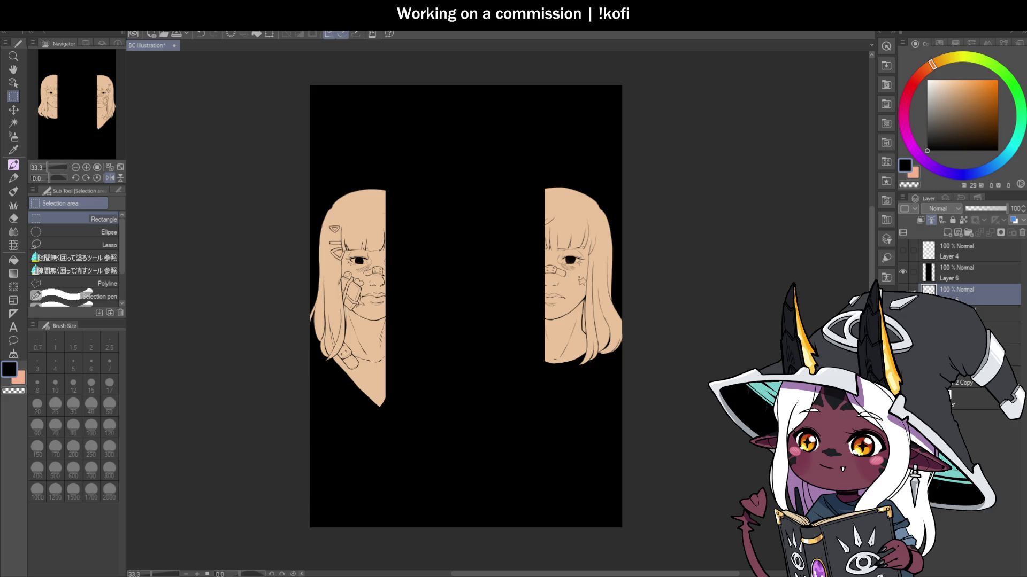
{"action": "left_click", "coordinate": [963, 272]}
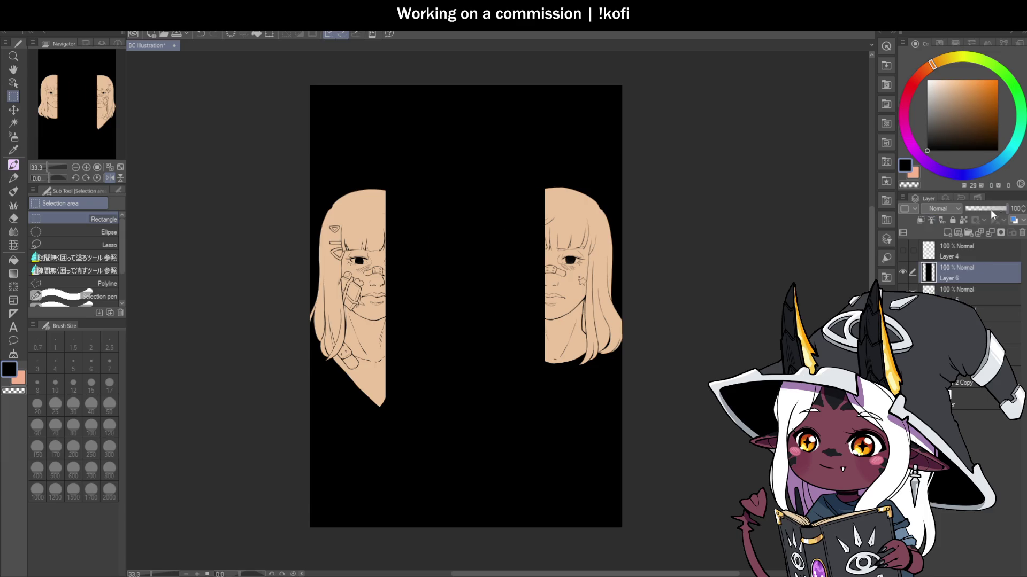
{"action": "left_click_drag", "start_coordinate": [991, 209], "coordinate": [993, 210]}
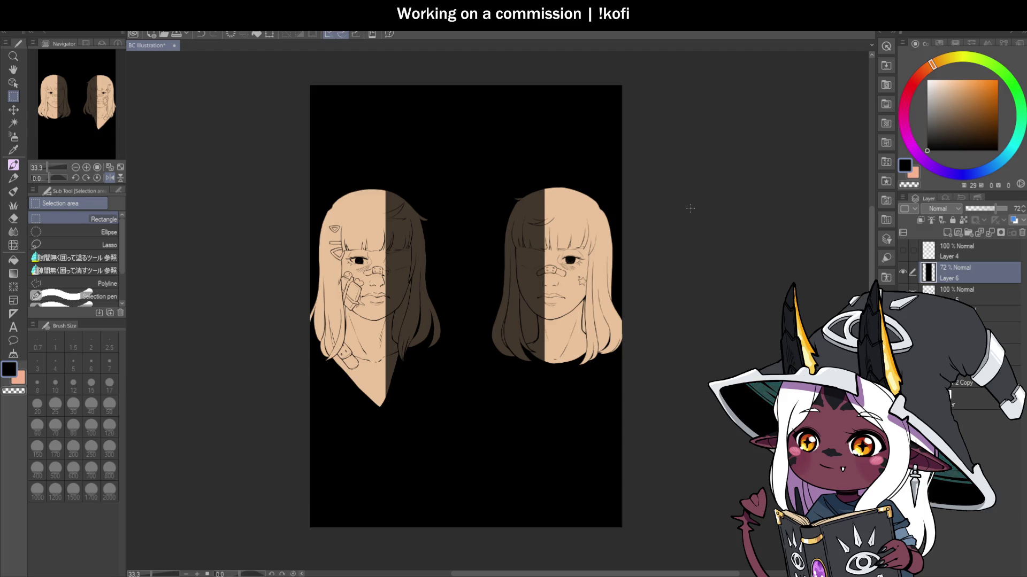
Step: Toggle the TEXT GOES HERE layer on and off, and unflip the canvas horizontally
{"action": "scroll", "coordinate": [479, 434], "scroll_direction": "down", "scroll_amount": 2}
{"action": "scroll", "coordinate": [479, 434], "scroll_direction": "up", "scroll_amount": 4}
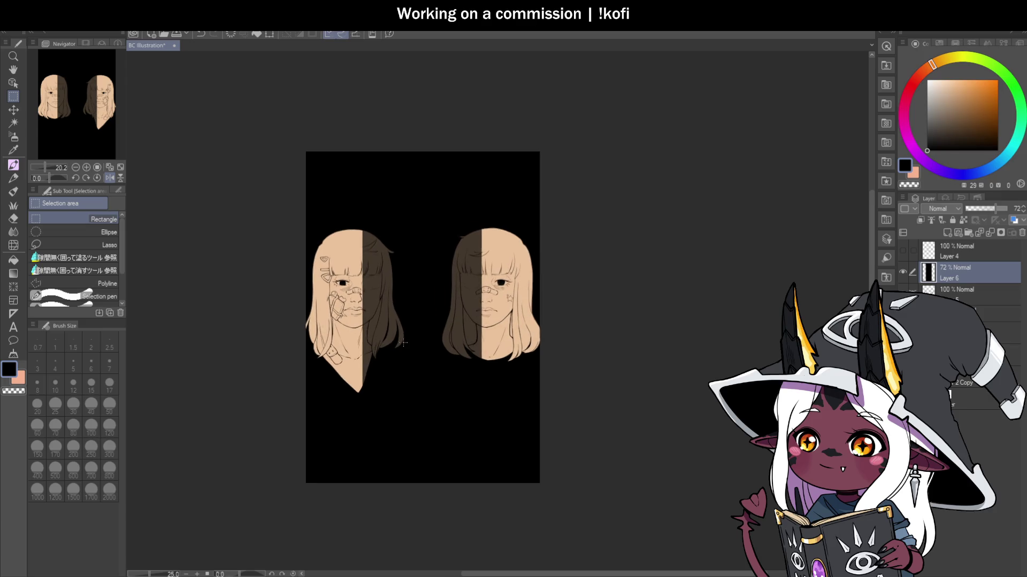
{"action": "scroll", "coordinate": [473, 385], "scroll_direction": "up", "scroll_amount": 2}
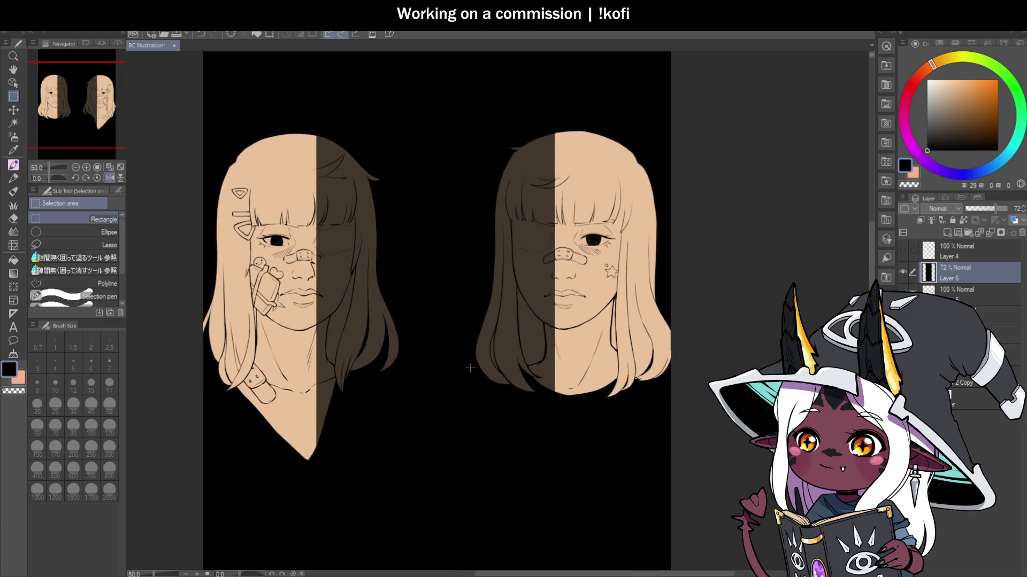
{"action": "scroll", "coordinate": [470, 368], "scroll_direction": "down", "scroll_amount": 1}
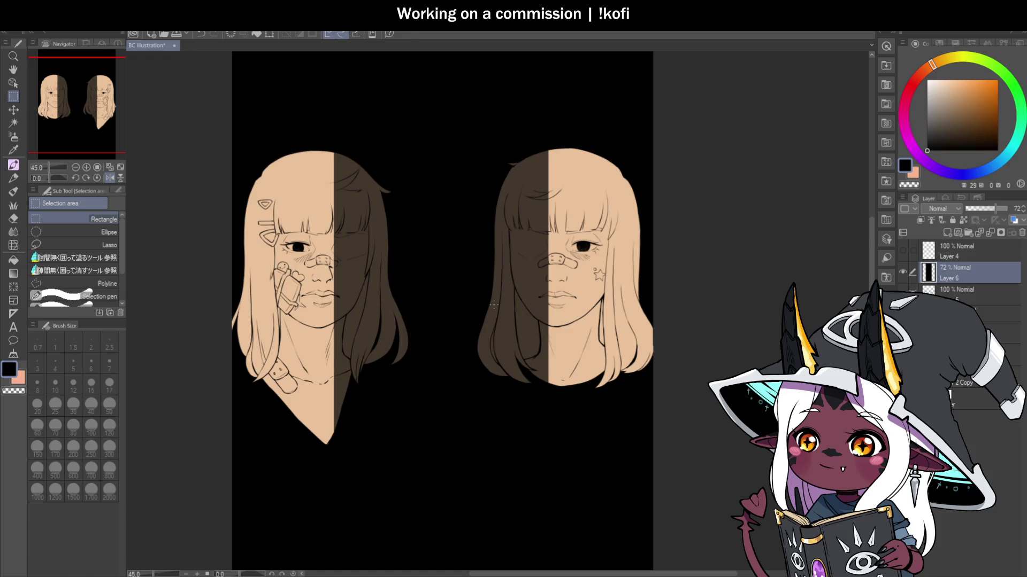
{"action": "scroll", "coordinate": [493, 304], "scroll_direction": "down", "scroll_amount": 1}
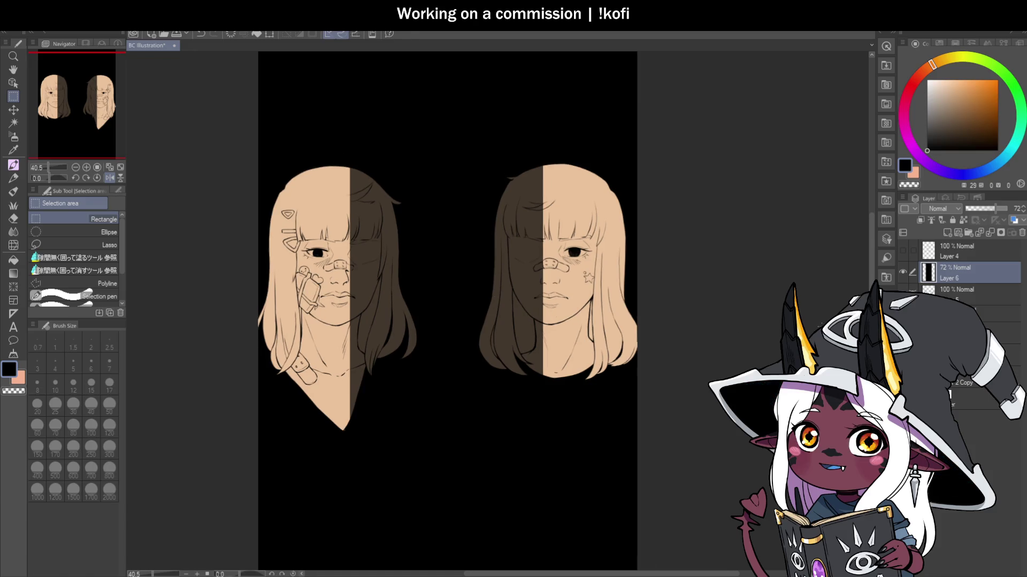
{"action": "left_click", "coordinate": [904, 251]}
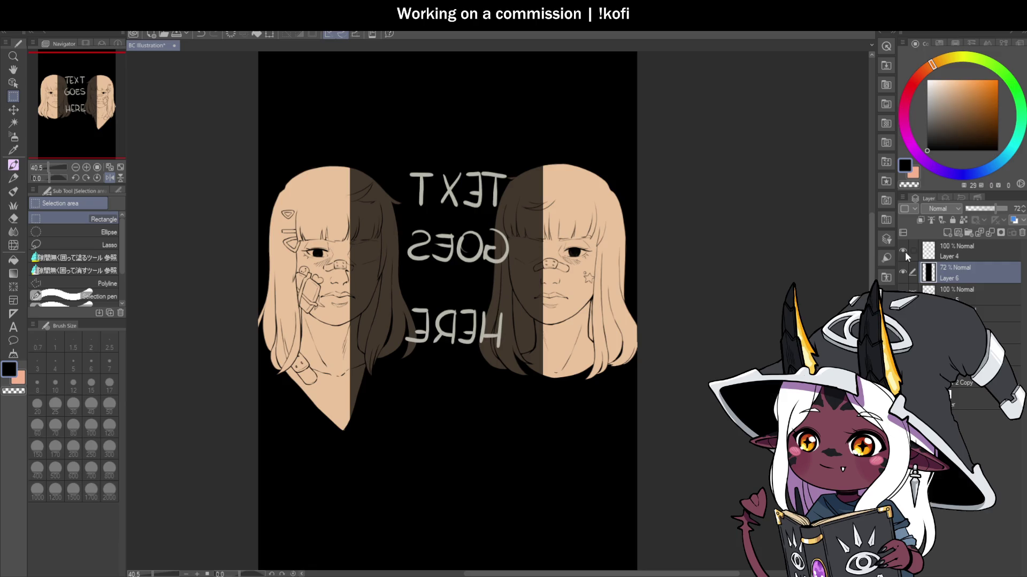
{"action": "left_click", "coordinate": [903, 251]}
{"action": "left_click", "coordinate": [109, 178]}
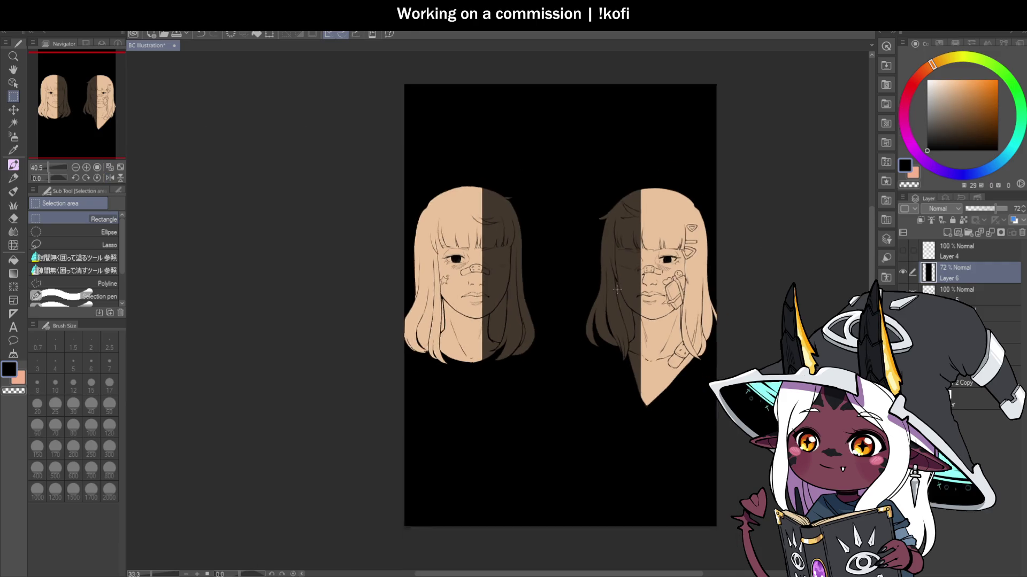
Step: Move Layer 2 with the accent lines to the top of the layer stack
{"action": "scroll", "coordinate": [617, 290], "scroll_direction": "down", "scroll_amount": 1}
{"action": "scroll", "coordinate": [305, 243], "scroll_direction": "down", "scroll_amount": 2}
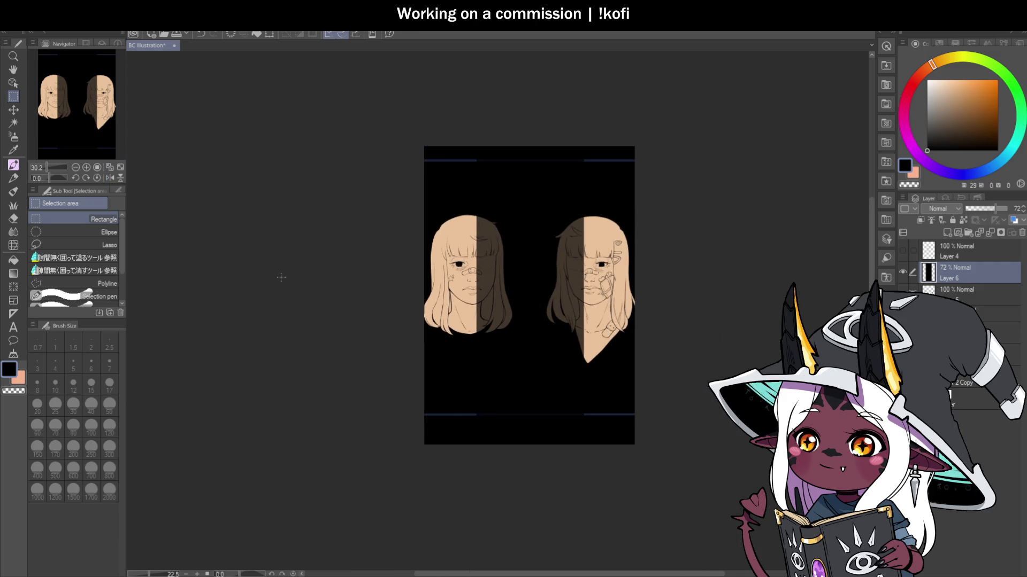
{"action": "left_click", "coordinate": [1011, 355]}
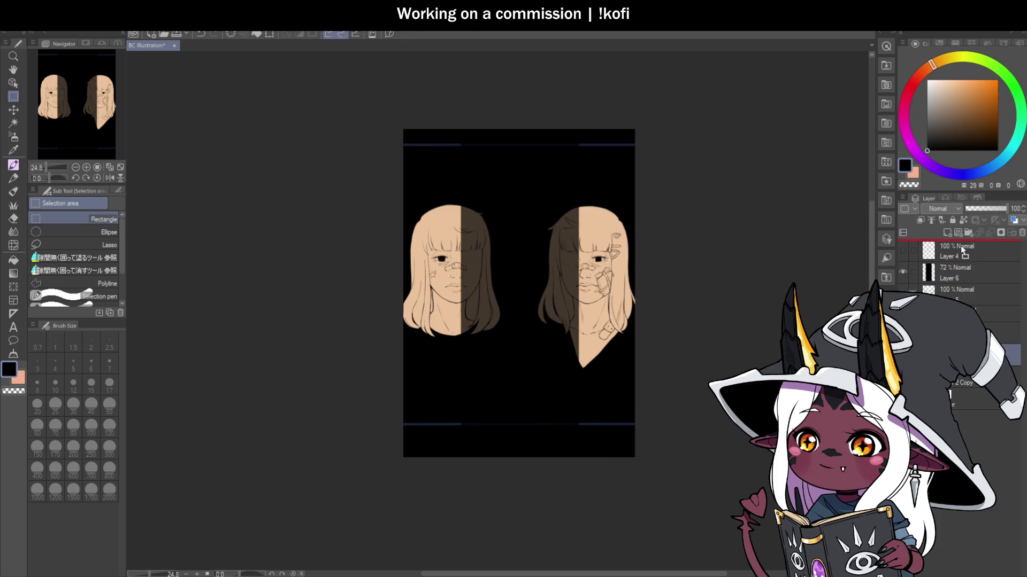
{"action": "left_click_drag", "start_coordinate": [960, 246], "coordinate": [960, 245]}
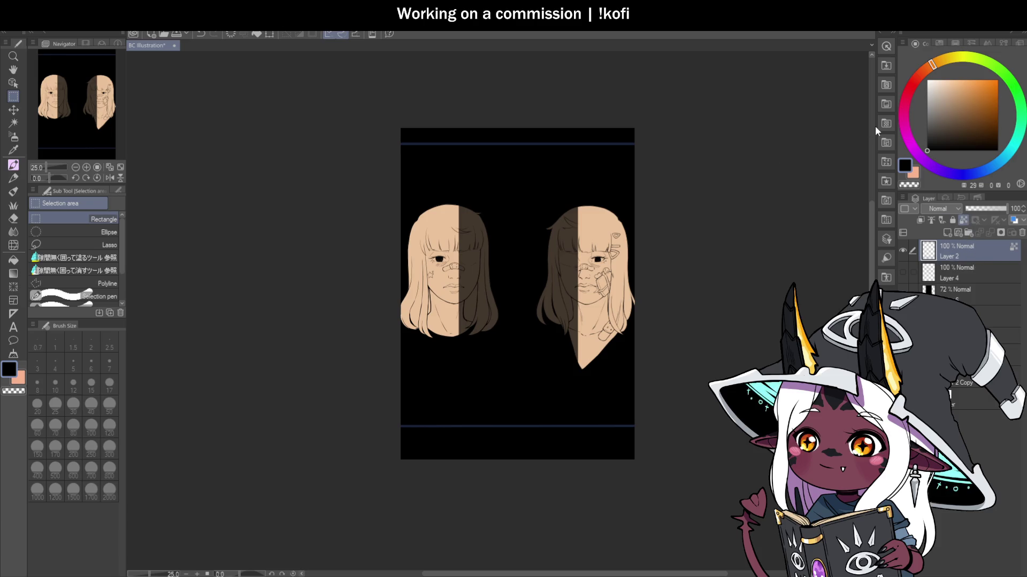
Step: Pick a muted reddish-brown and set the Round mixing brush to size 2000
{"action": "left_click", "coordinate": [946, 116]}
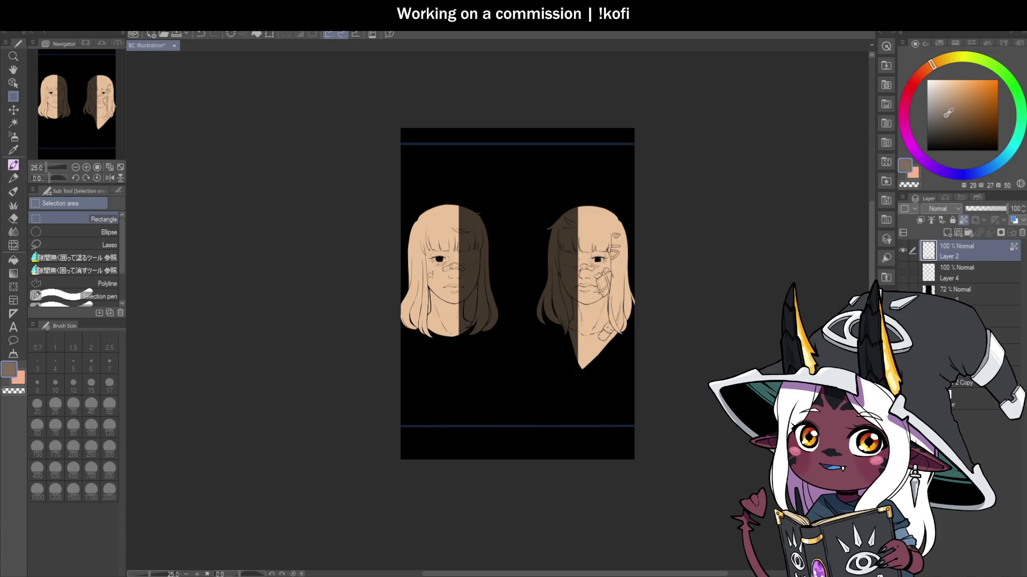
{"action": "left_click_drag", "start_coordinate": [931, 64], "coordinate": [919, 76]}
{"action": "left_click", "coordinate": [941, 116]}
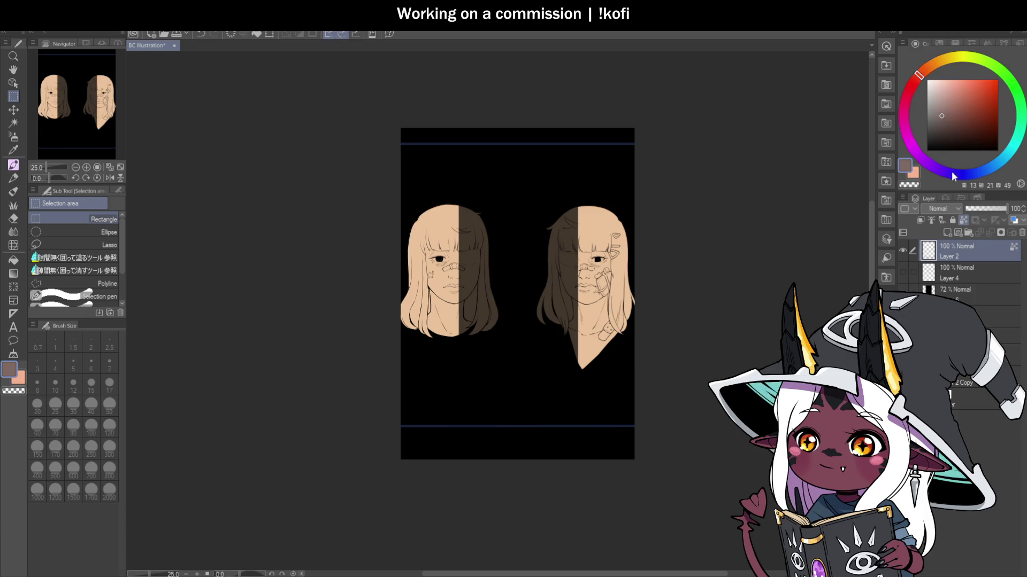
{"action": "key", "text": "b"}
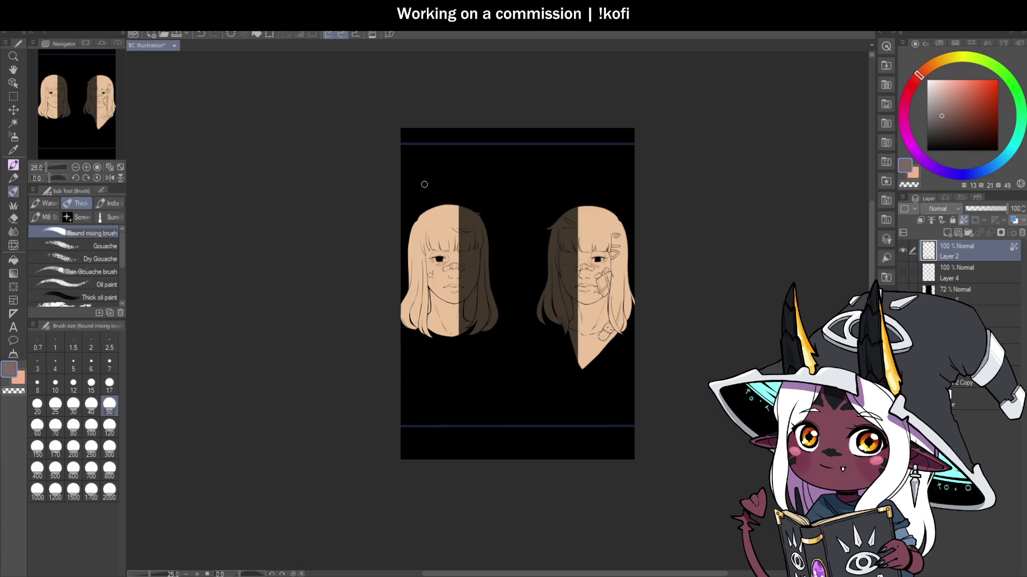
{"action": "left_click", "coordinate": [114, 497]}
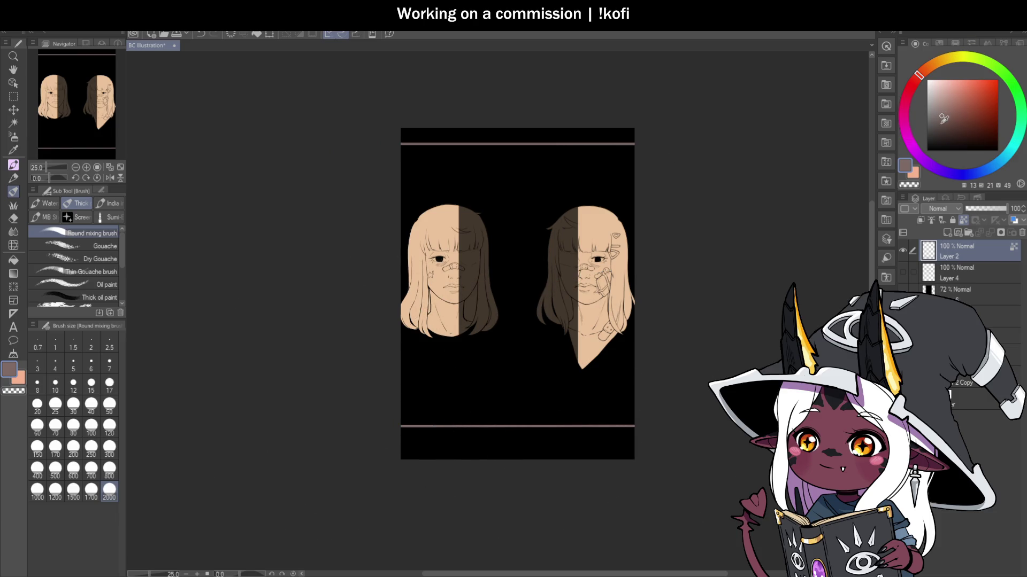
Step: Fine-tune the colour into a richer, redder dusty rose
{"action": "left_click", "coordinate": [943, 117]}
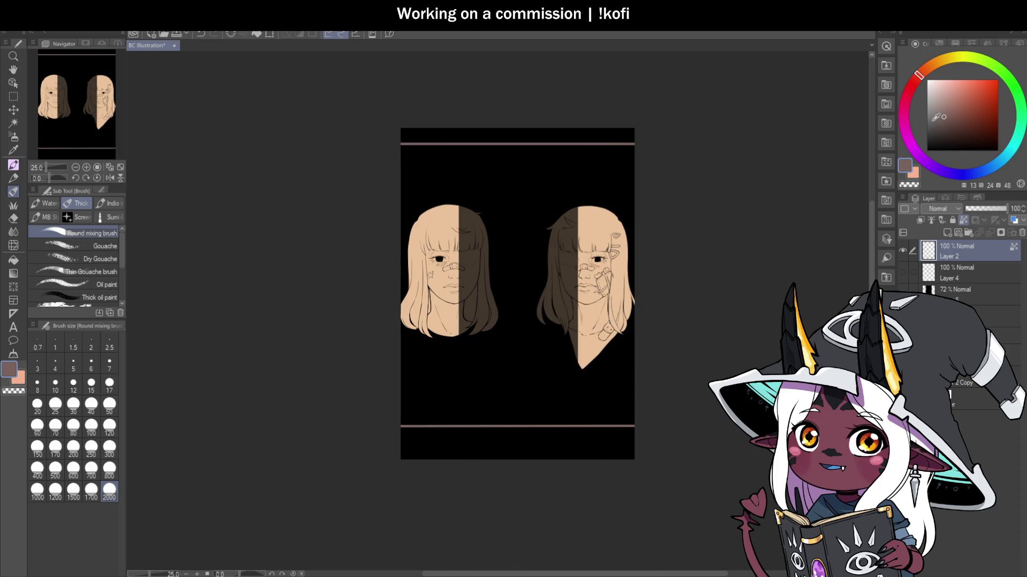
{"action": "left_click", "coordinate": [947, 117]}
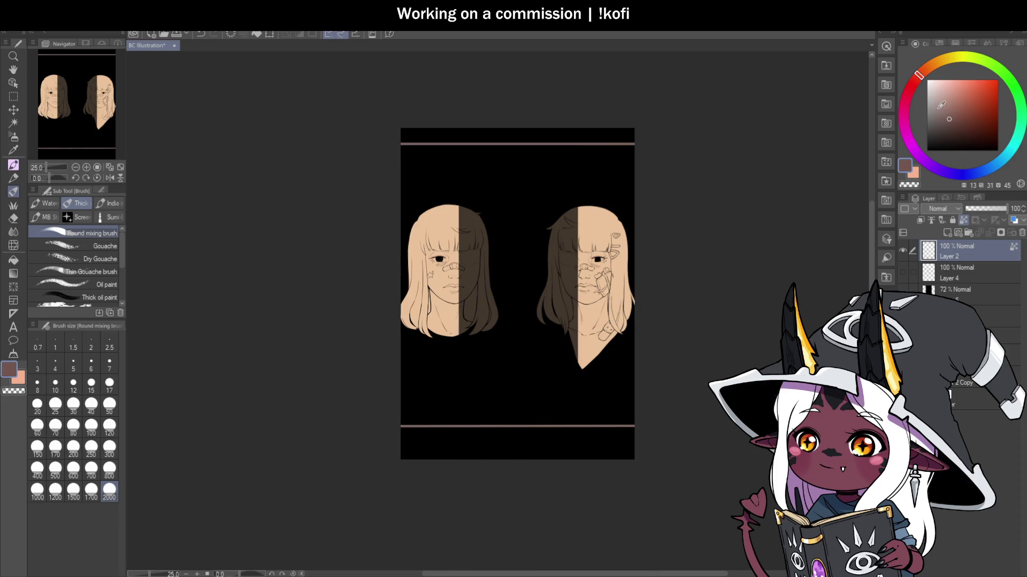
{"action": "left_click", "coordinate": [951, 116]}
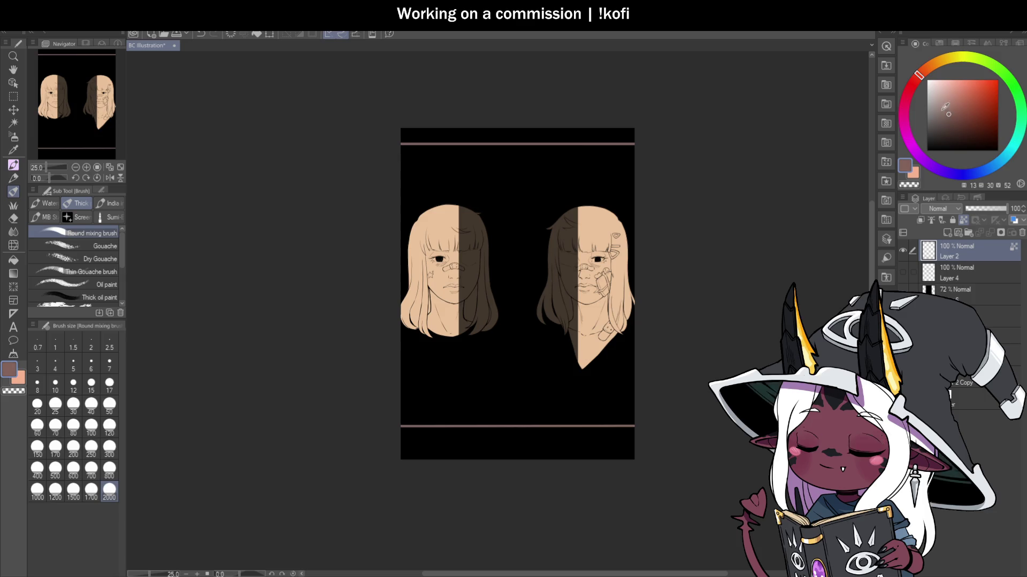
{"action": "left_click_drag", "start_coordinate": [918, 76], "coordinate": [919, 85]}
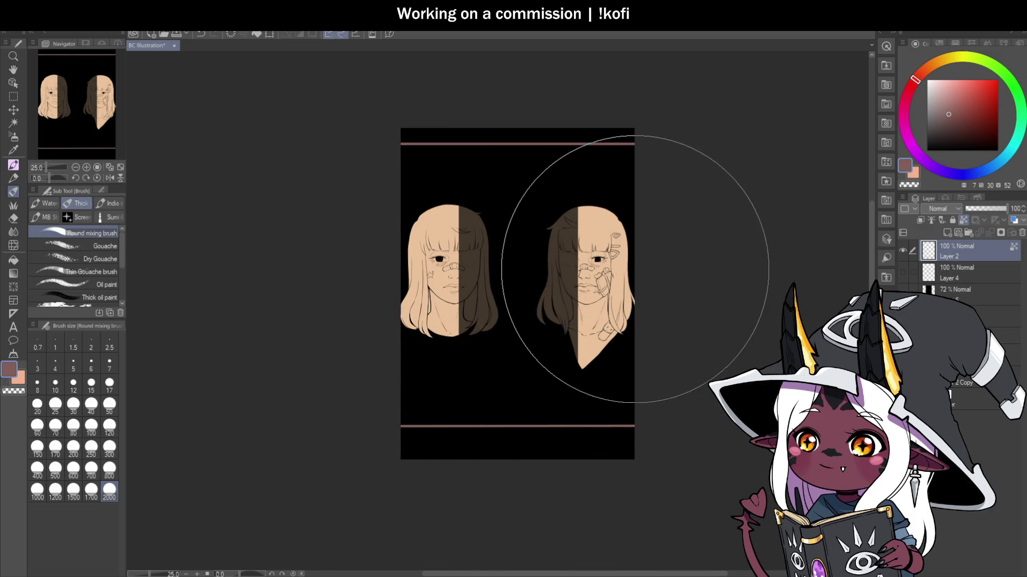
{"action": "key", "text": "m"}
{"action": "scroll", "coordinate": [683, 214], "scroll_direction": "up", "scroll_amount": 1}
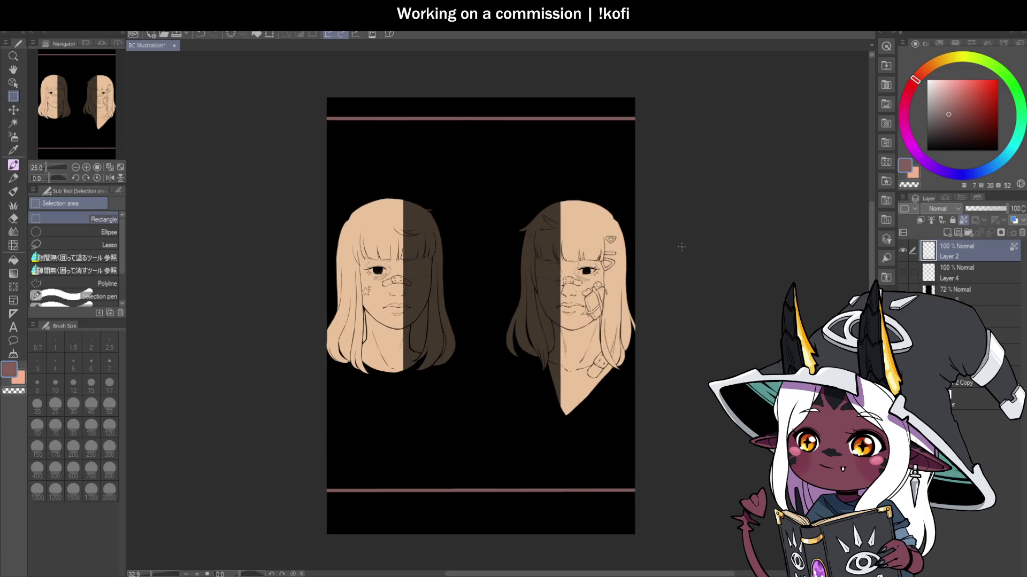
{"action": "left_click", "coordinate": [80, 244]}
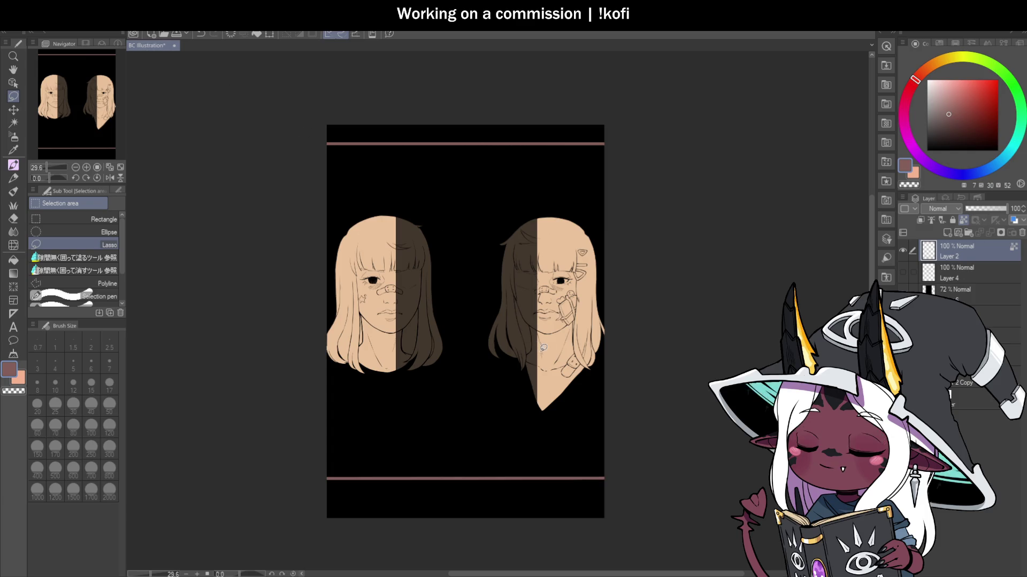
{"action": "scroll", "coordinate": [569, 353], "scroll_direction": "up", "scroll_amount": 1}
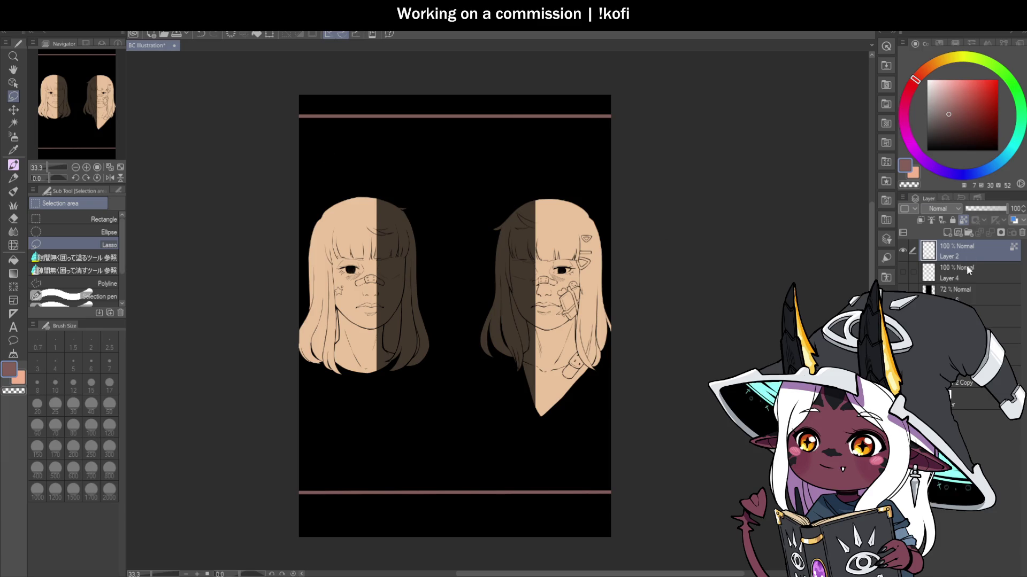
Step: Sample the peach skin colour from the face, then raise the 72% layer to 100% opacity
{"action": "left_click", "coordinate": [963, 336]}
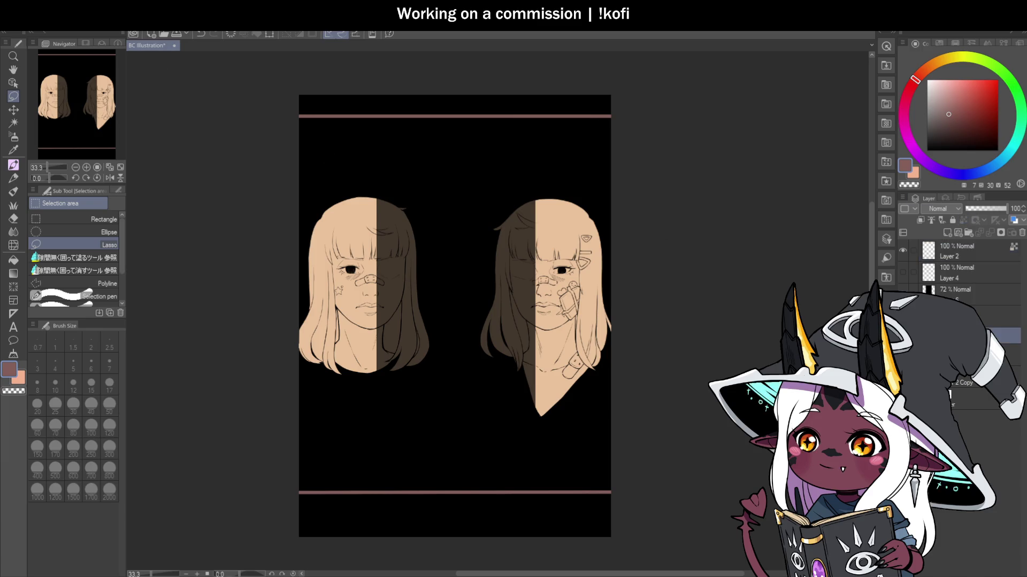
{"action": "left_click", "coordinate": [963, 220]}
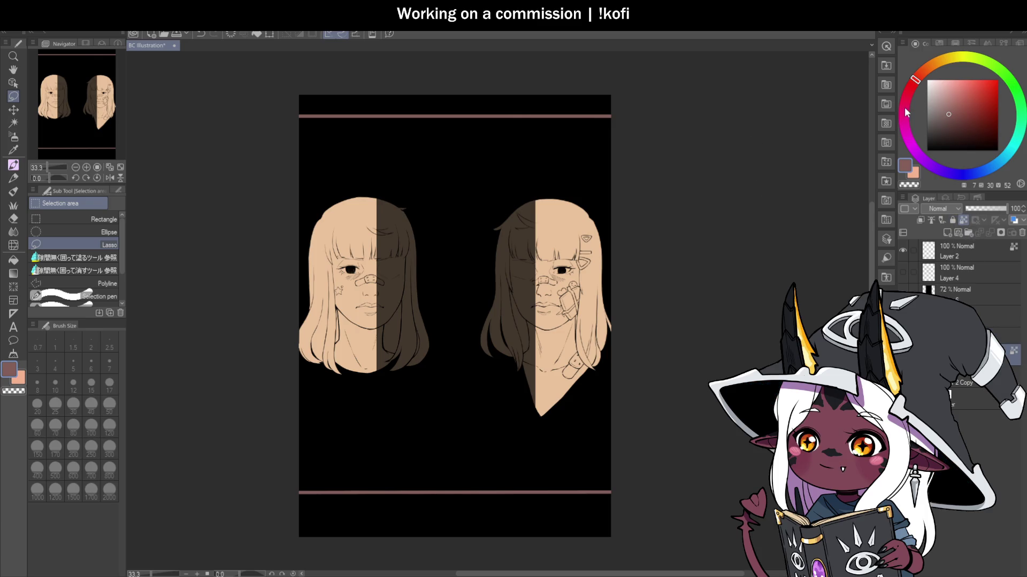
{"action": "key", "text": "i"}
{"action": "left_click", "coordinate": [562, 215]}
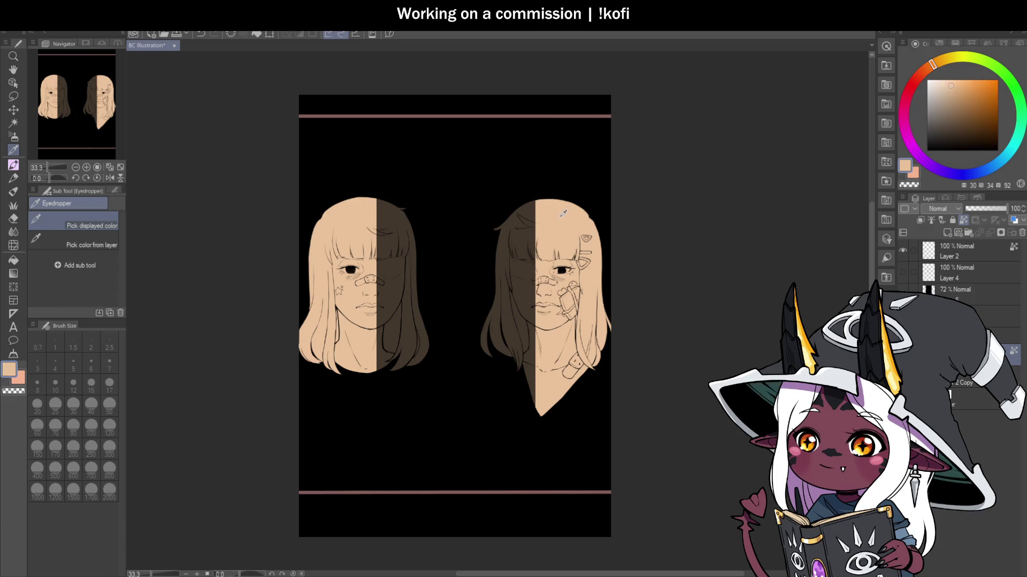
{"action": "key", "text": "b"}
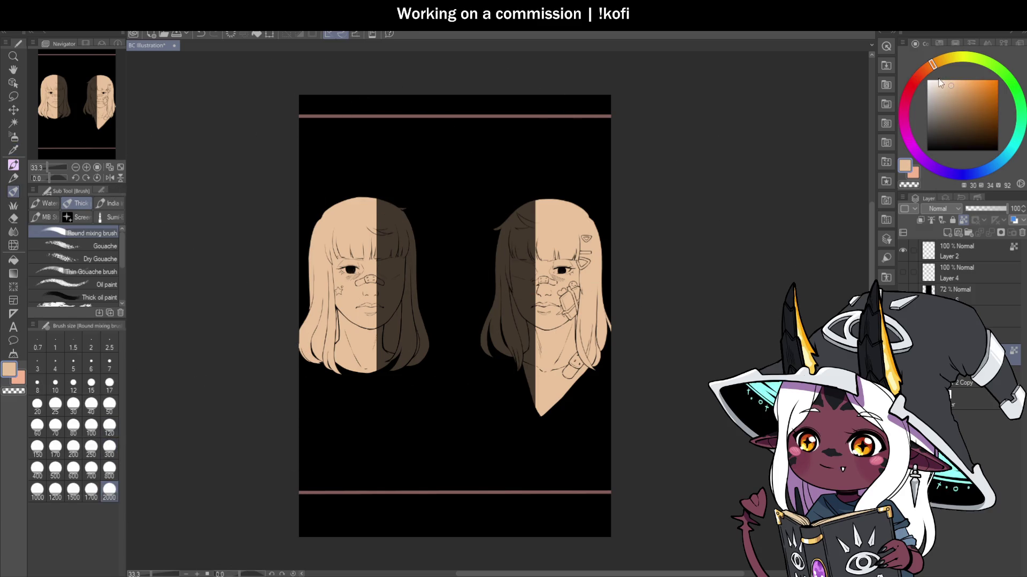
{"action": "left_click", "coordinate": [947, 86]}
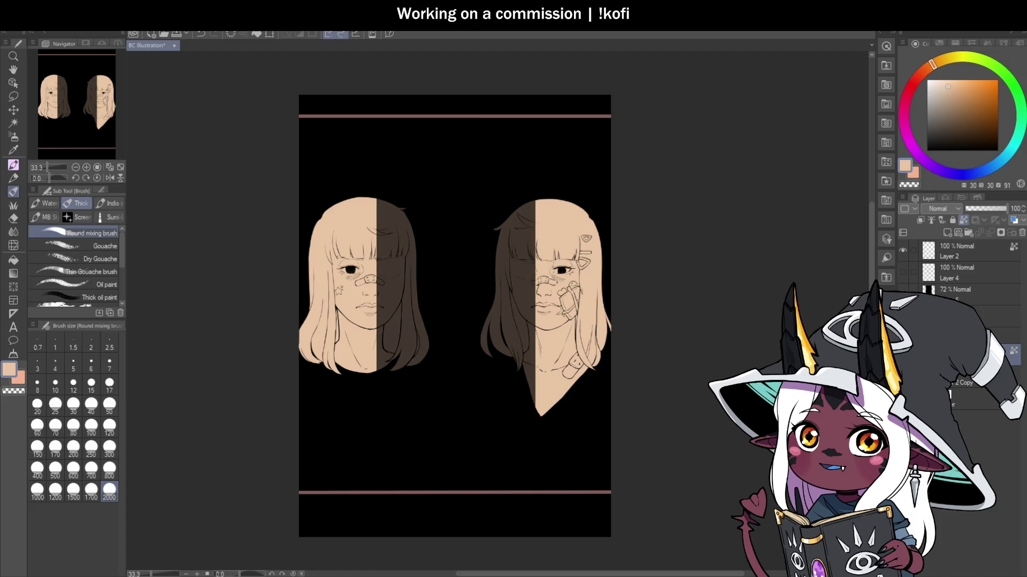
{"action": "left_click", "coordinate": [963, 289]}
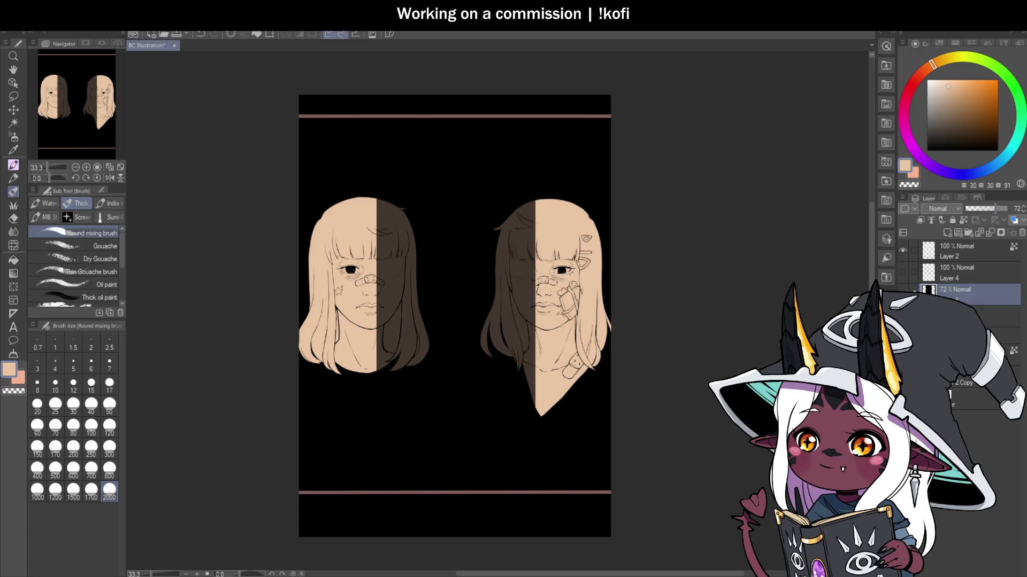
{"action": "left_click_drag", "start_coordinate": [994, 209], "coordinate": [1011, 209]}
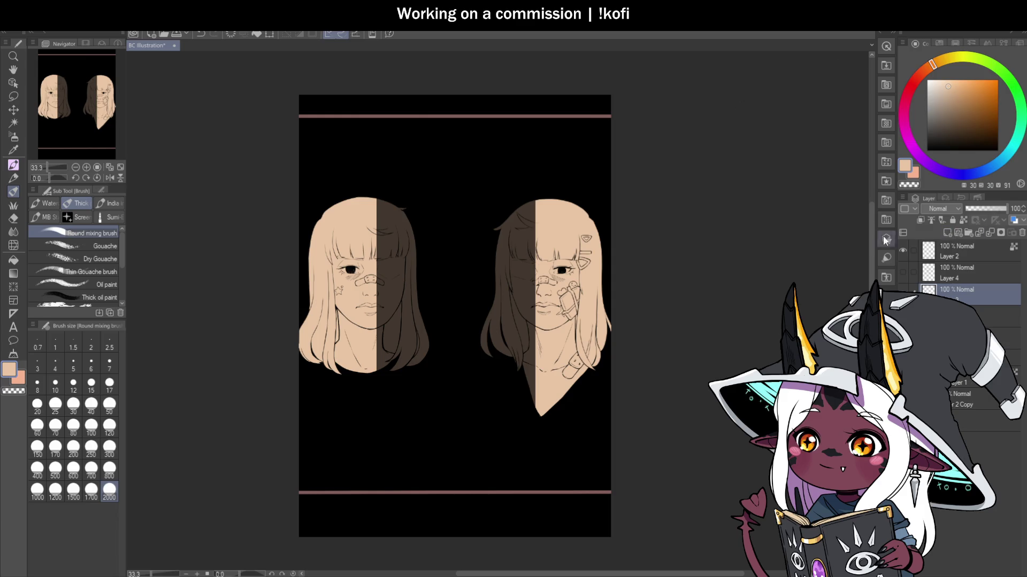
Step: With the black layer hidden, brush a full-height dark grey vertical line beside the right portrait
{"action": "key", "text": "i"}
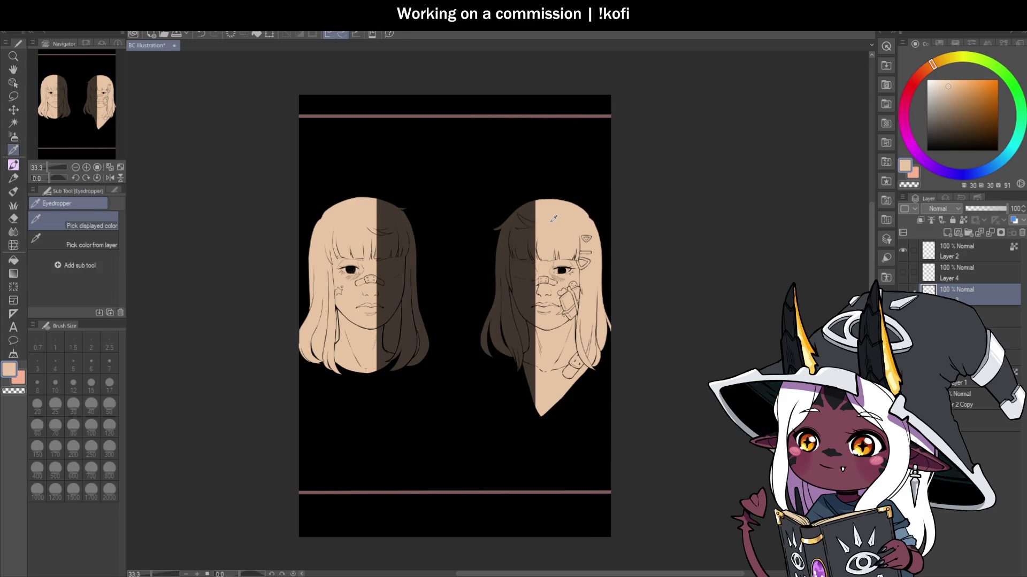
{"action": "key", "text": "b"}
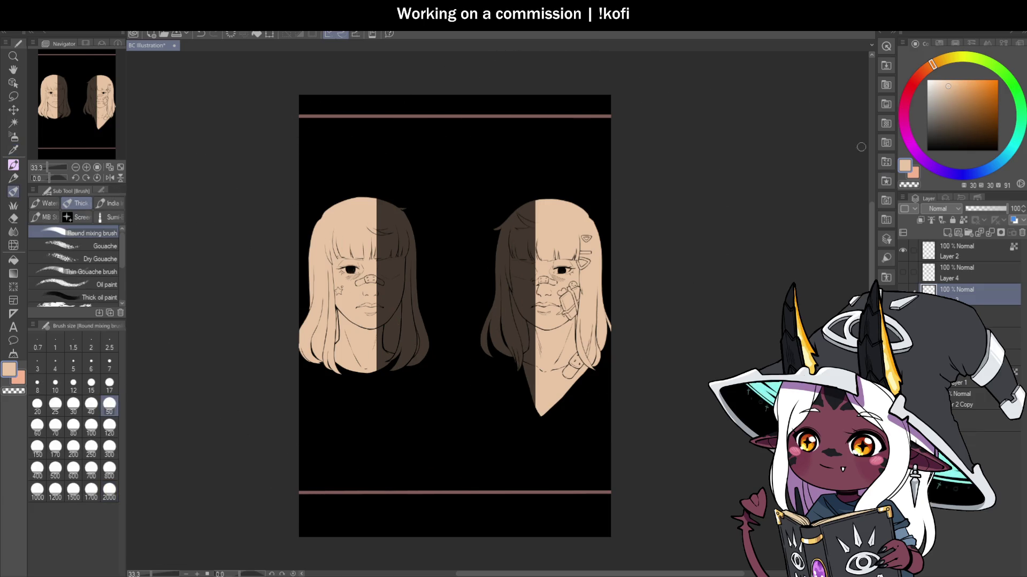
{"action": "left_click", "coordinate": [903, 421]}
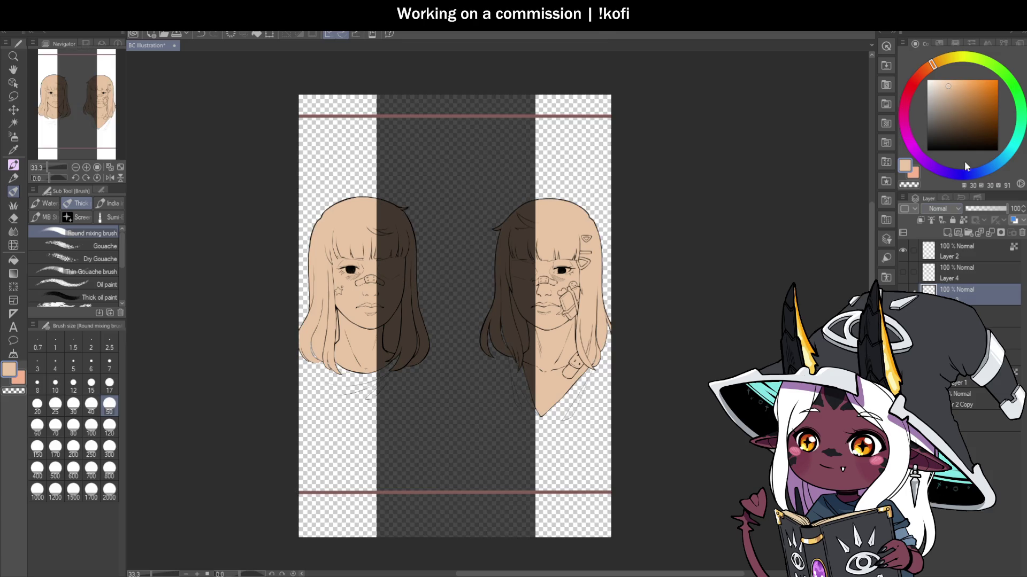
{"action": "left_click", "coordinate": [937, 129]}
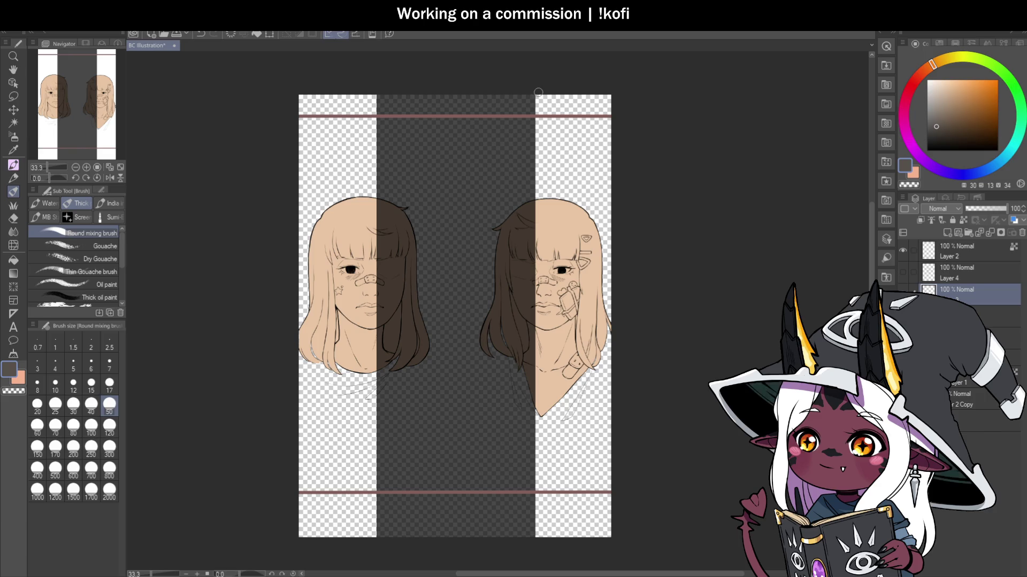
{"action": "left_click_drag", "start_coordinate": [538, 92], "coordinate": [538, 544]}
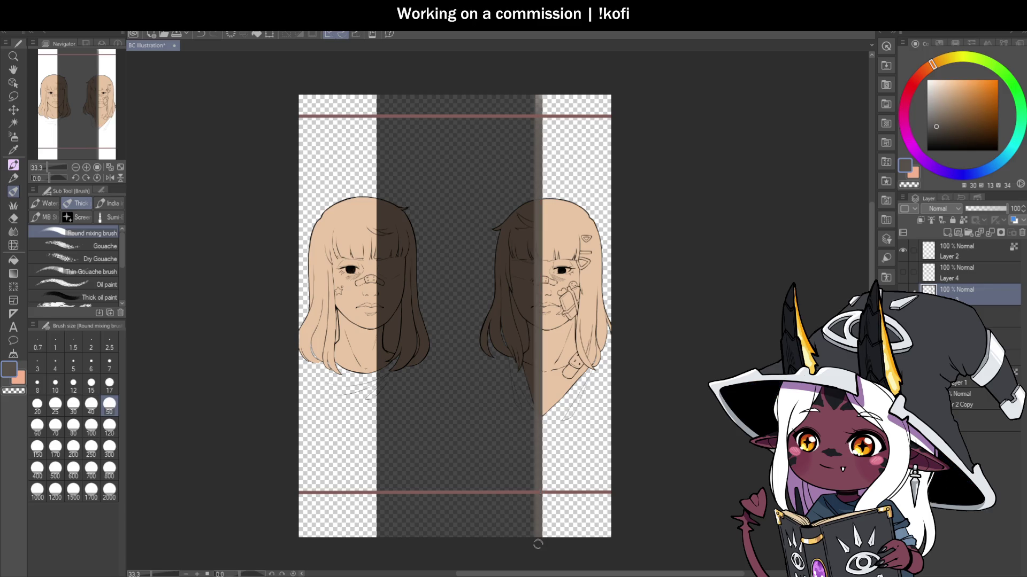
{"action": "key", "text": "alt+Delete"}
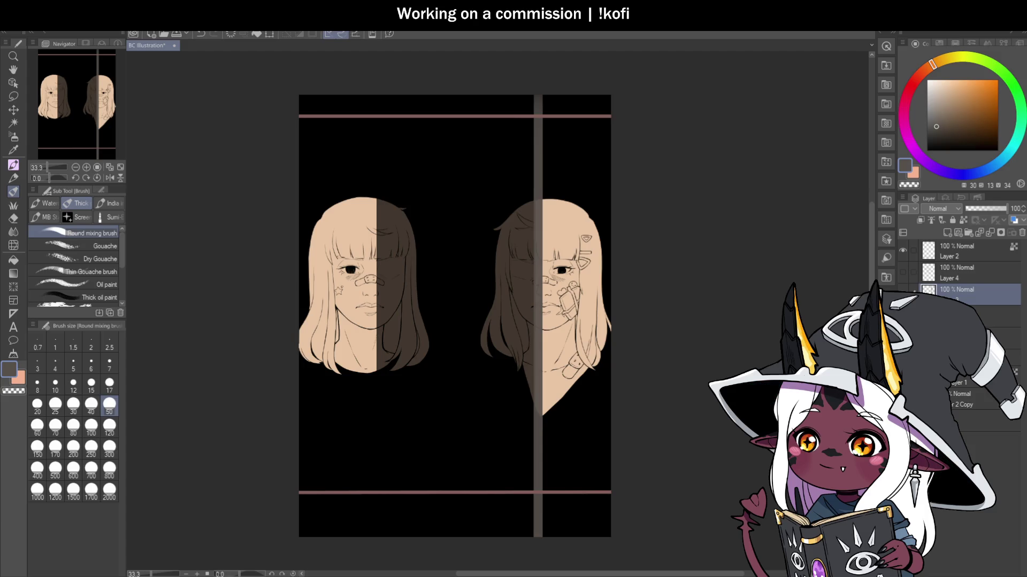
Step: Switch to the Pen at size 25 and hide the black background layer
{"action": "key", "text": "p"}
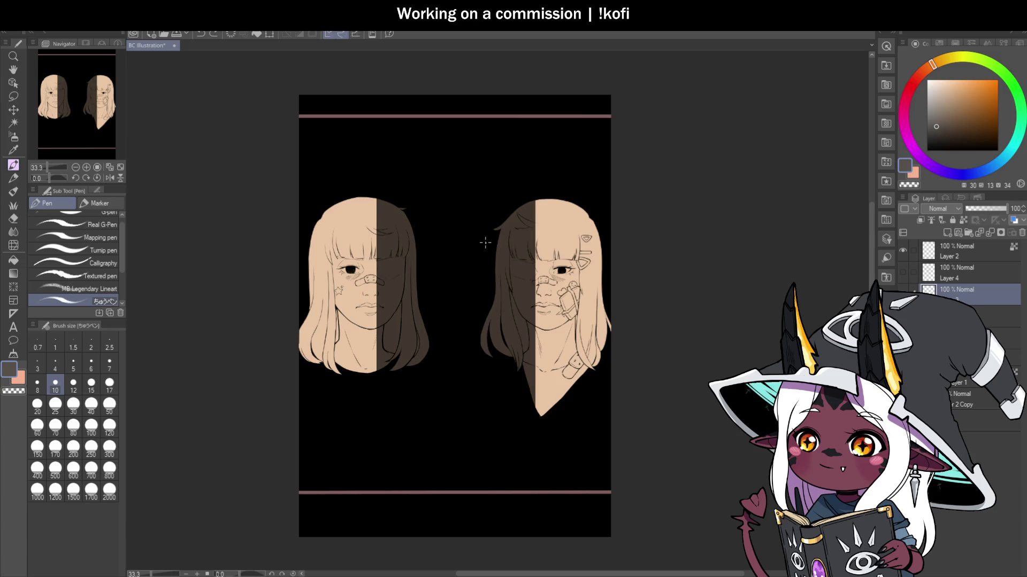
{"action": "left_click", "coordinate": [109, 383]}
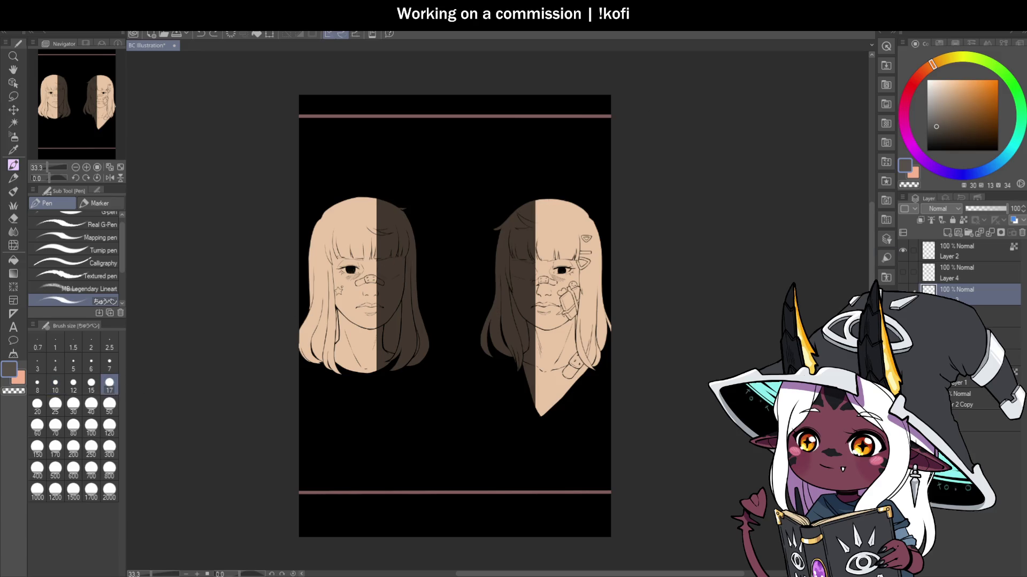
{"action": "key", "text": "ctrl+z"}
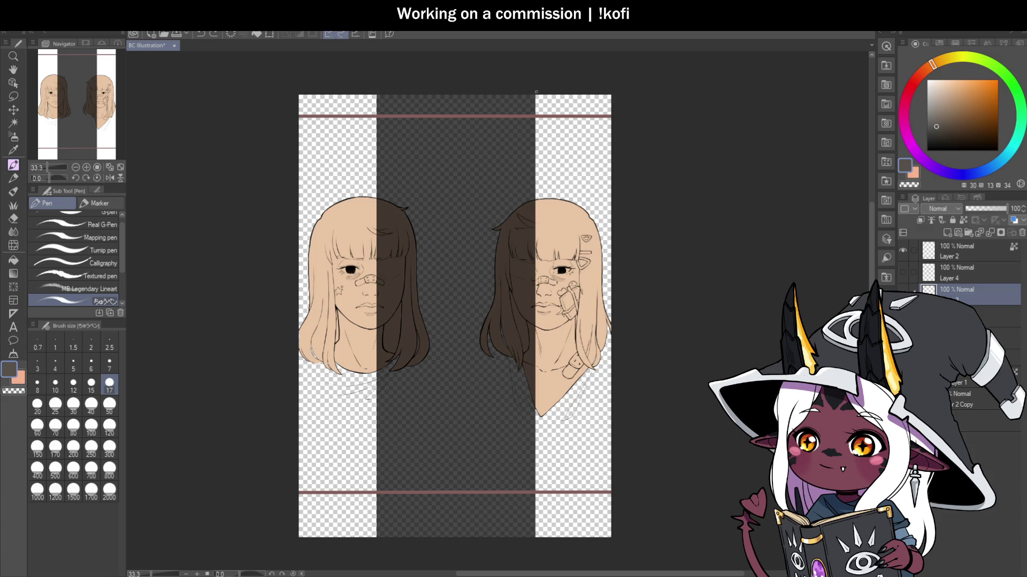
{"action": "left_click", "coordinate": [109, 405]}
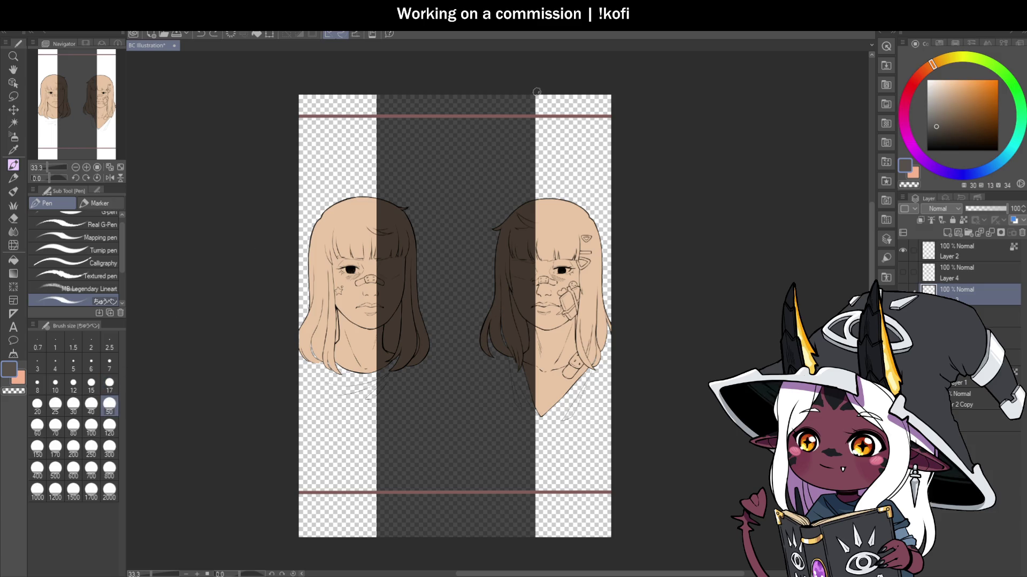
{"action": "left_click", "coordinate": [111, 383]}
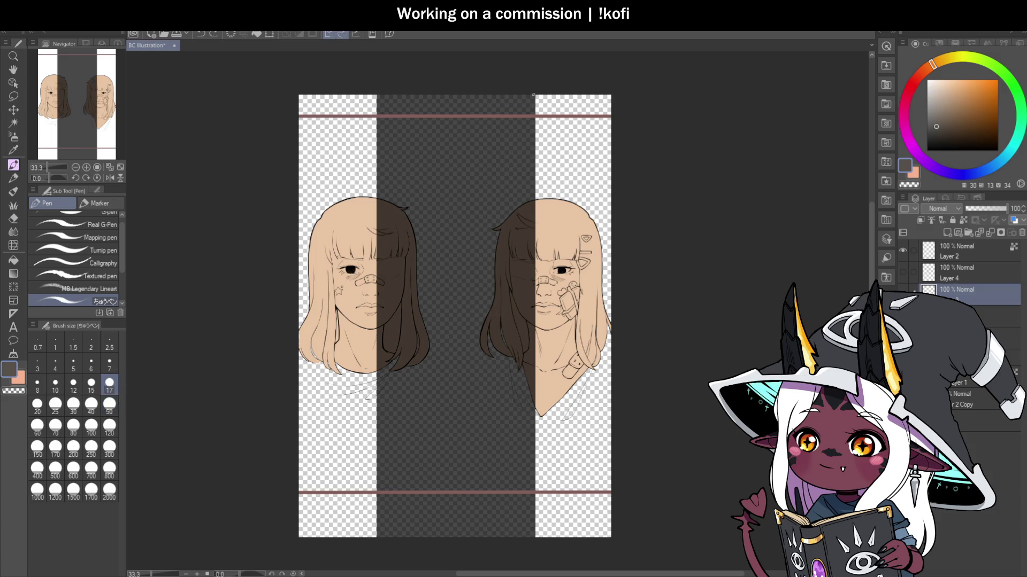
{"action": "left_click", "coordinate": [55, 404]}
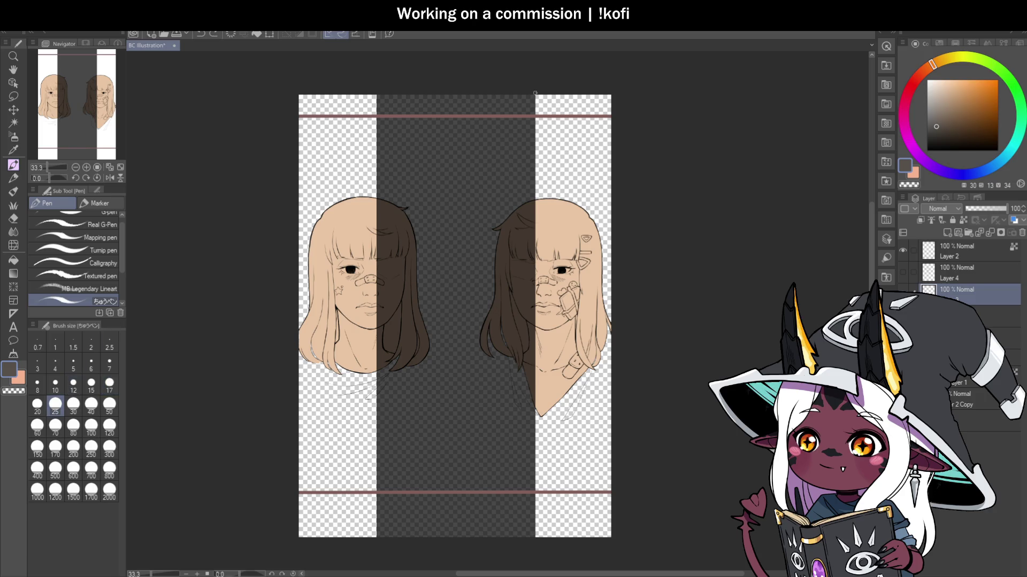
Step: Draw a straight vertical line beside the right portrait, restore the black background and select all
{"action": "left_click_drag", "start_coordinate": [537, 95], "coordinate": [537, 542]}
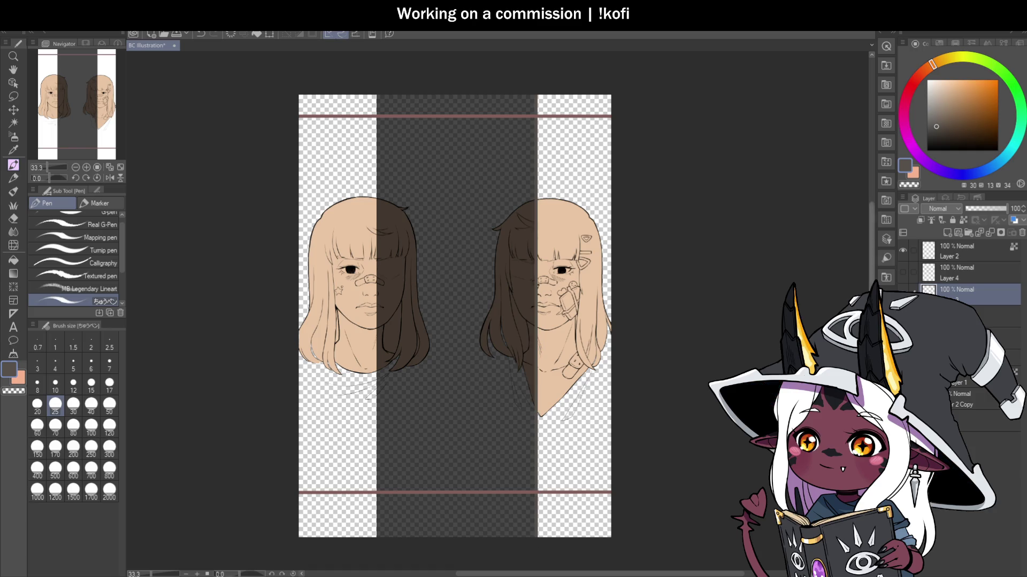
{"action": "key", "text": "alt+Delete"}
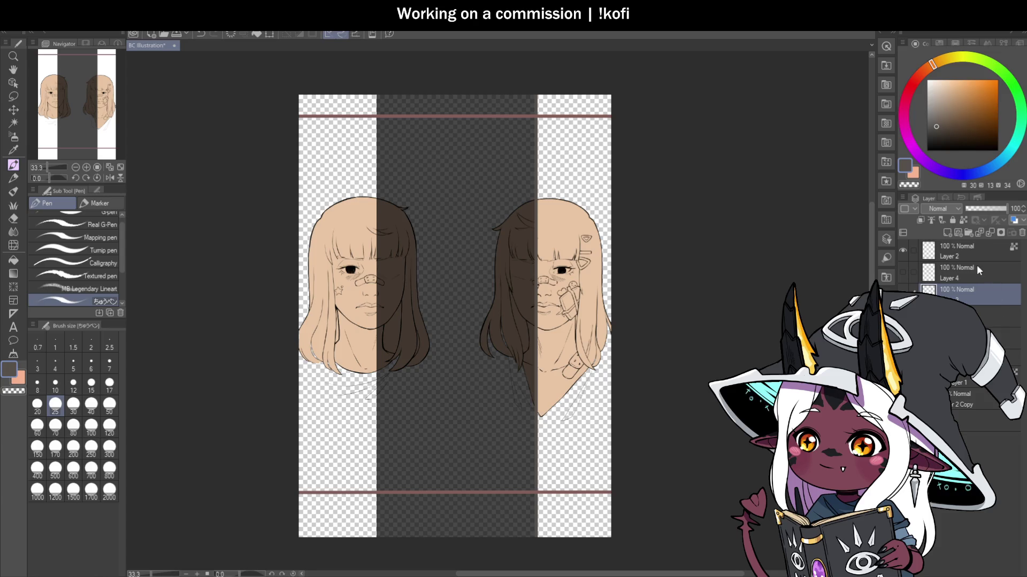
{"action": "key", "text": "ctrl+a"}
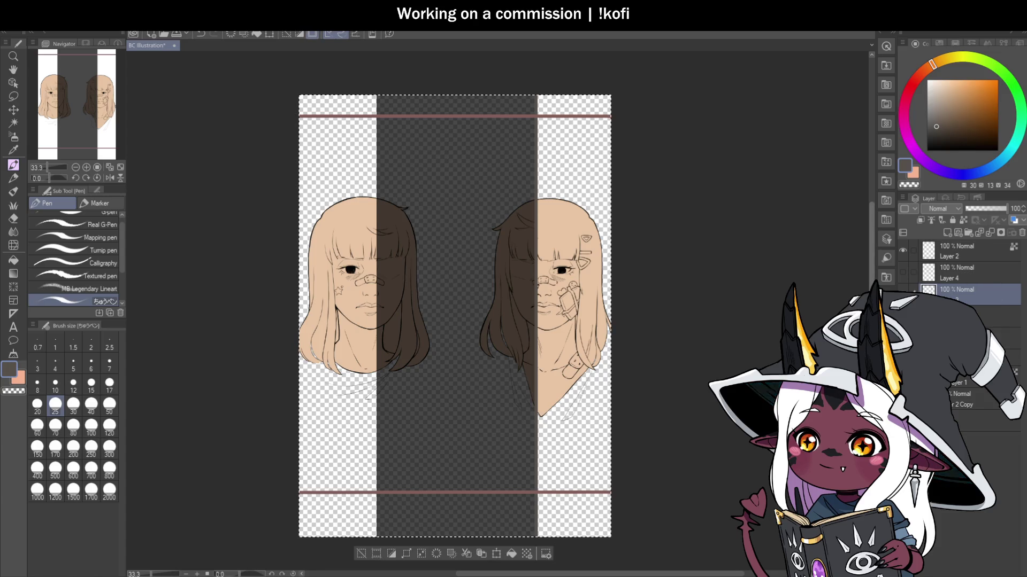
Step: Flip the line layer horizontally to mirror it left, then merge it into the layer below
{"action": "key", "text": "ctrl+t"}
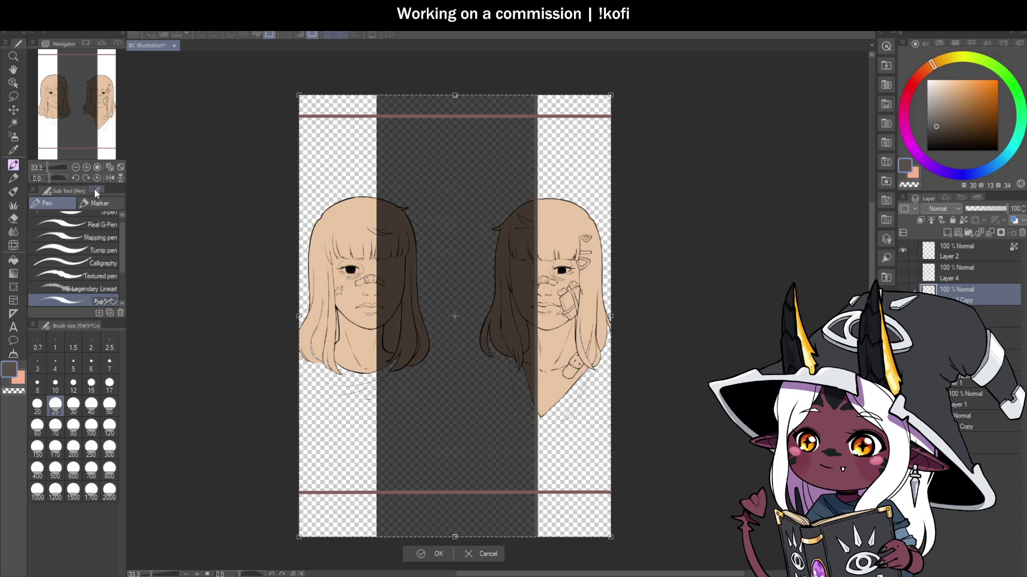
{"action": "left_click", "coordinate": [96, 191]}
{"action": "left_click", "coordinate": [65, 227]}
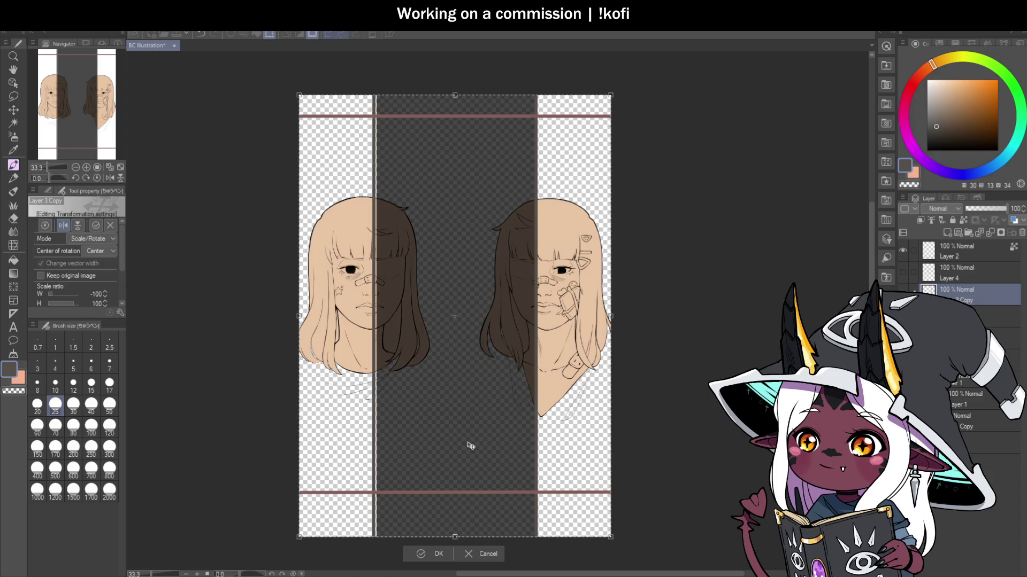
{"action": "left_click_drag", "start_coordinate": [466, 439], "coordinate": [479, 433]}
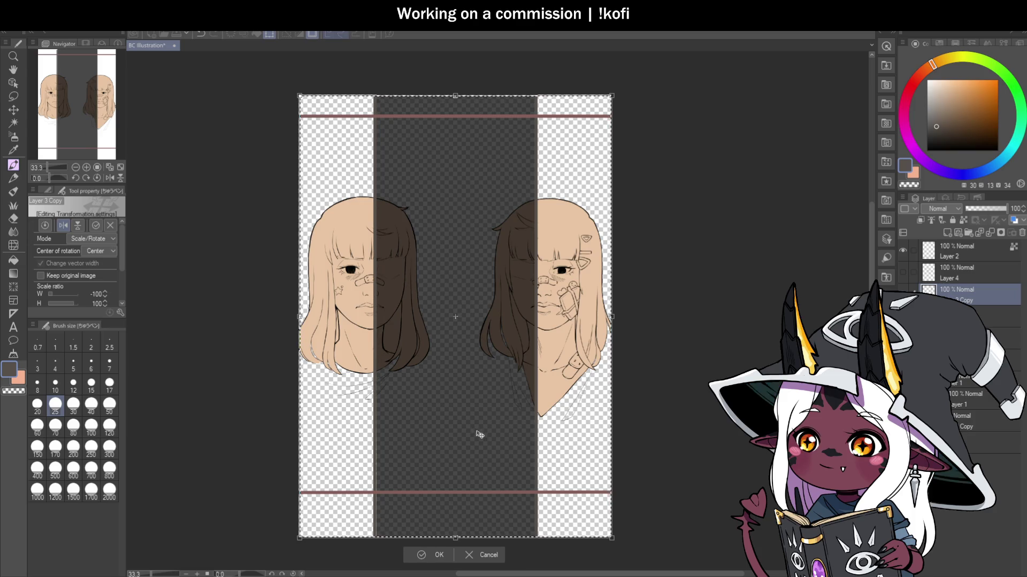
{"action": "left_click", "coordinate": [442, 560]}
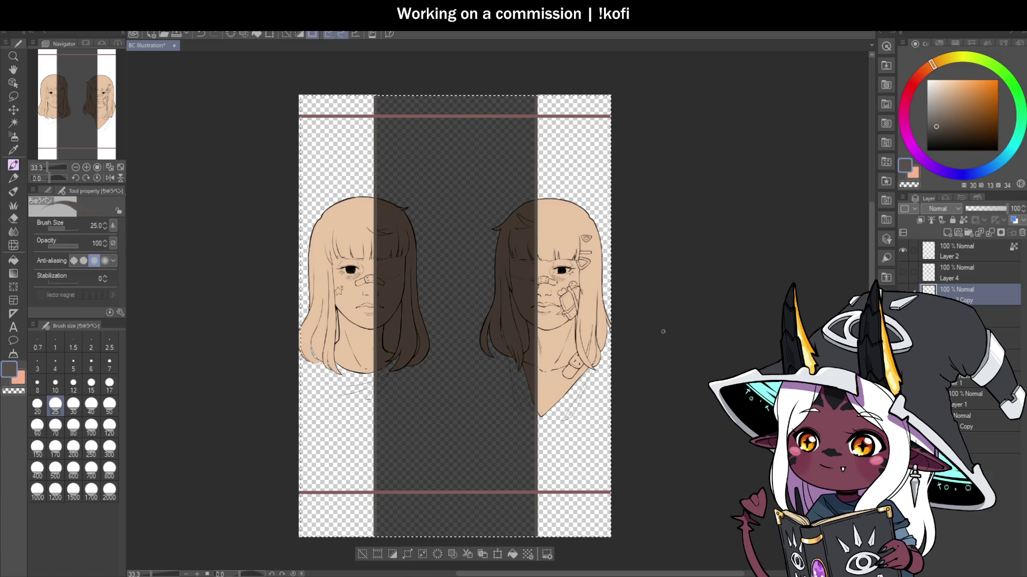
{"action": "key", "text": "m"}
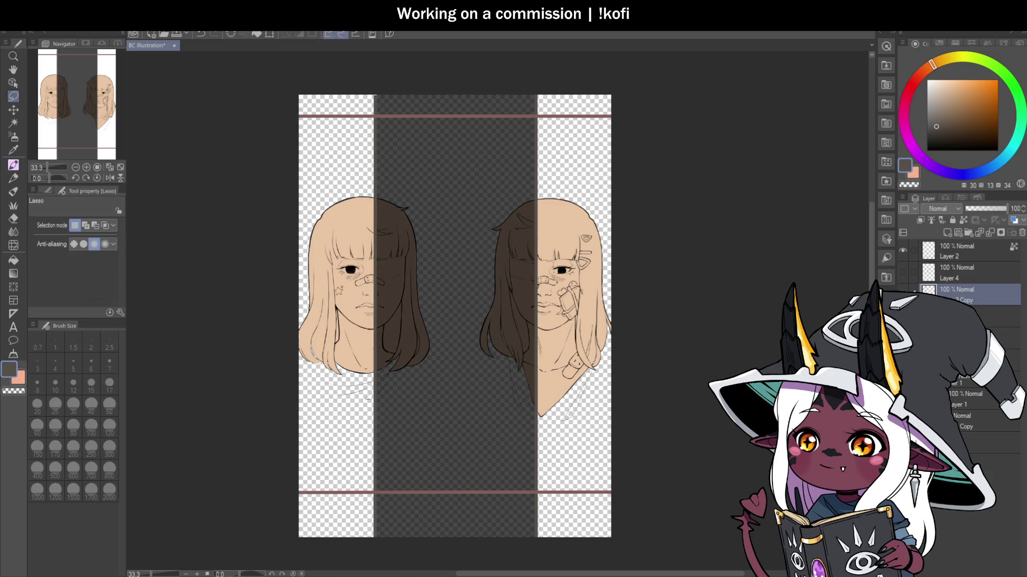
{"action": "key", "text": "alt+BackSpace"}
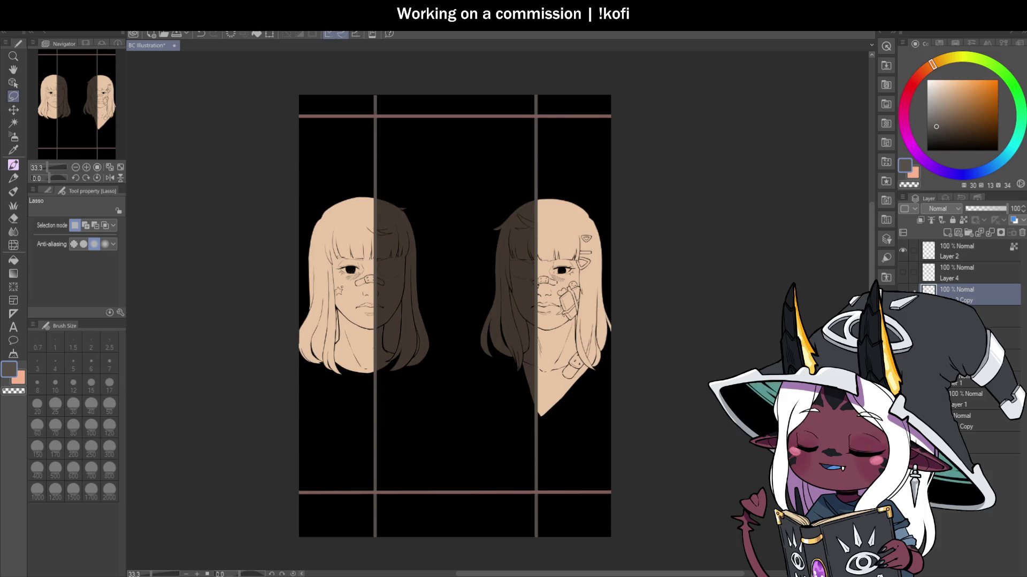
{"action": "key", "text": "ctrl+e"}
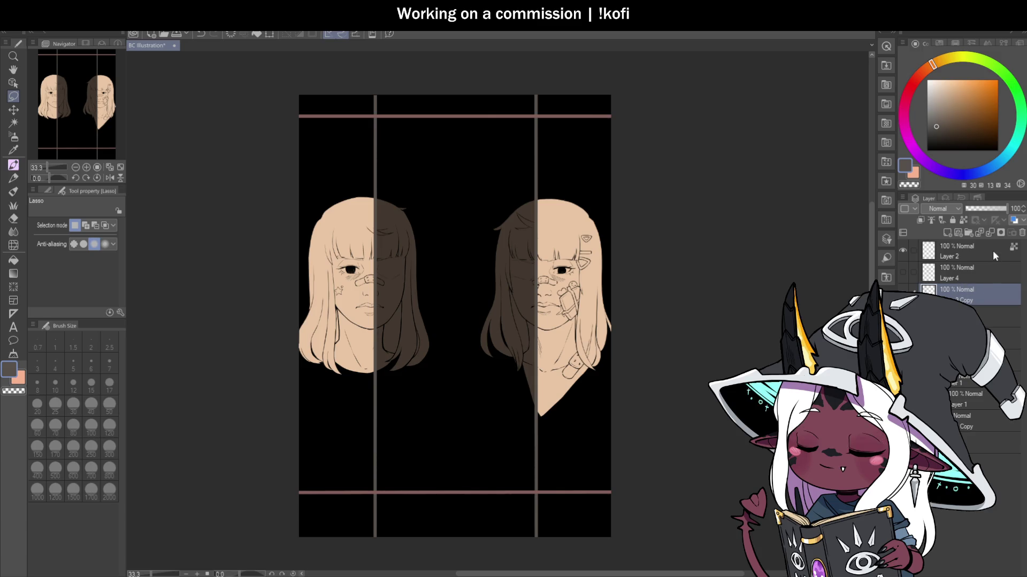
Step: Retrace the right vertical line in light grey with the pen
{"action": "left_click", "coordinate": [932, 100]}
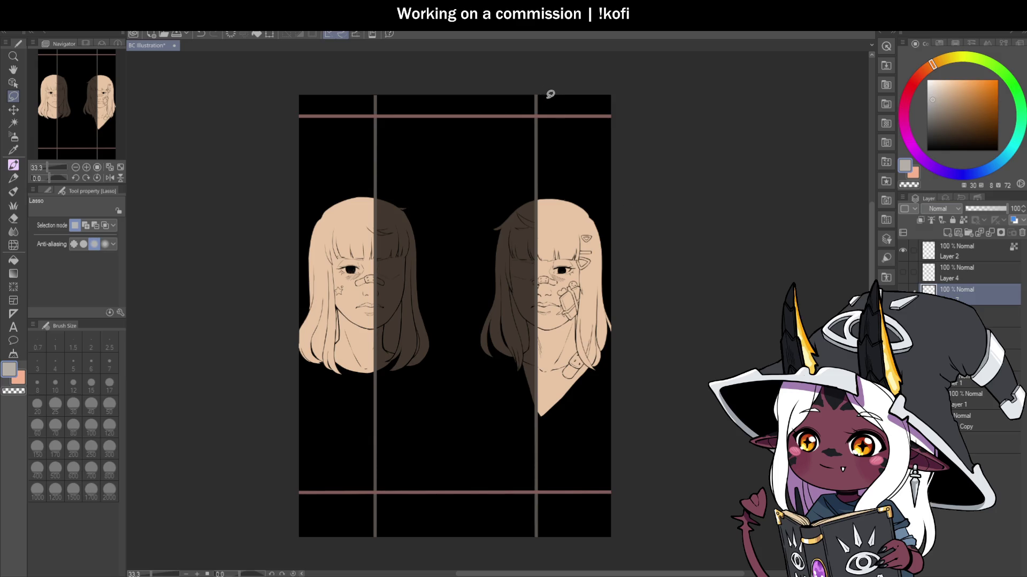
{"action": "key", "text": "p"}
{"action": "left_click_drag", "start_coordinate": [538, 94], "coordinate": [540, 541]}
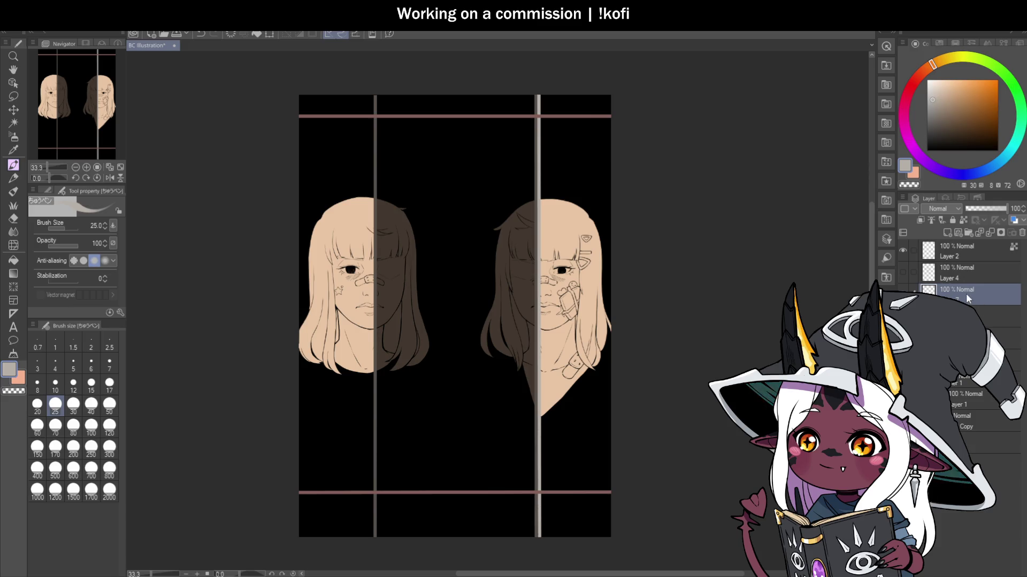
Step: Flip the copied bar layer horizontally, merge it down, and set the result as reference layer
{"action": "left_click", "coordinate": [1000, 316]}
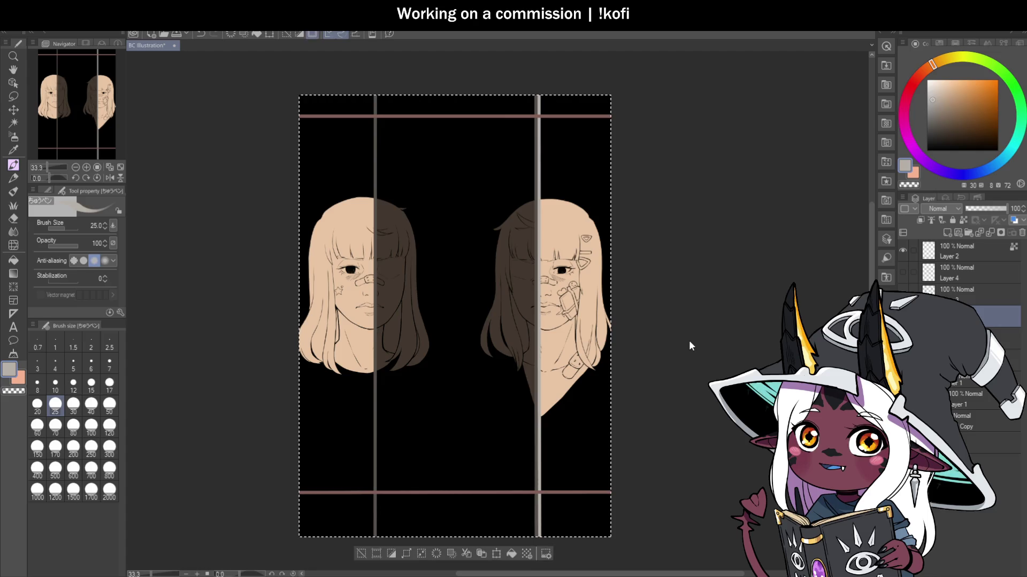
{"action": "key", "text": "ctrl+t"}
{"action": "left_click", "coordinate": [63, 228]}
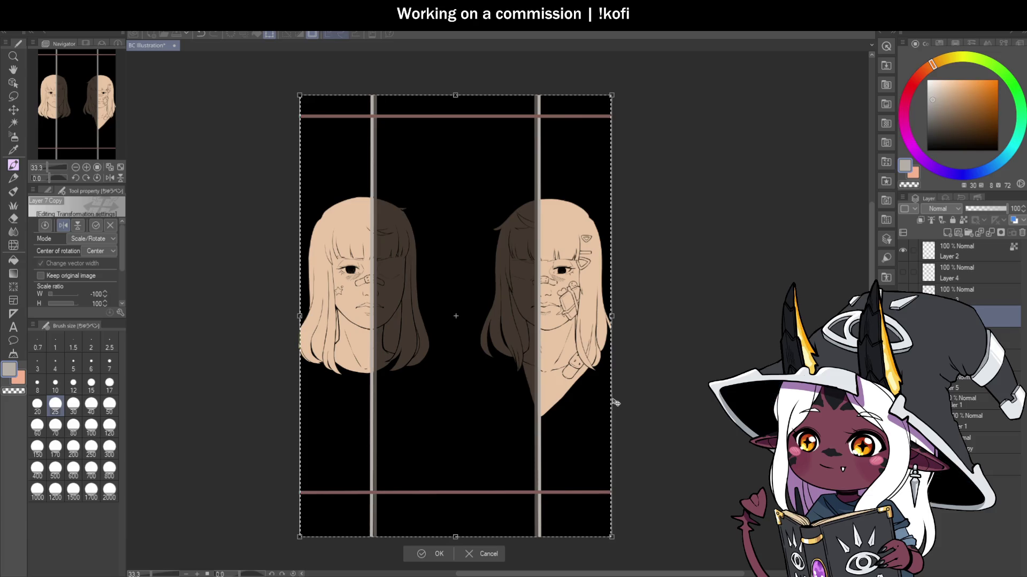
{"action": "left_click", "coordinate": [438, 555]}
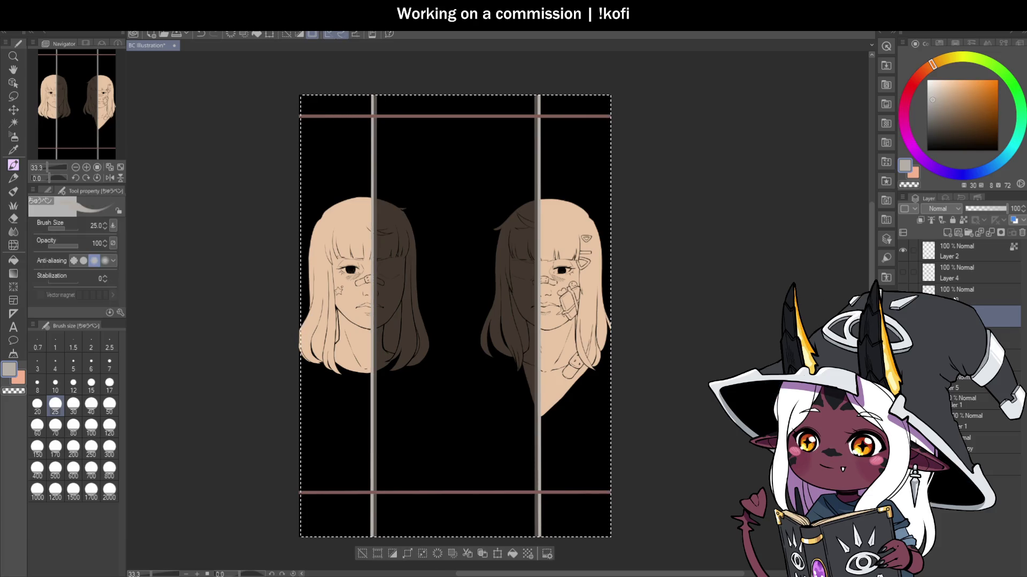
{"action": "left_click", "coordinate": [988, 232]}
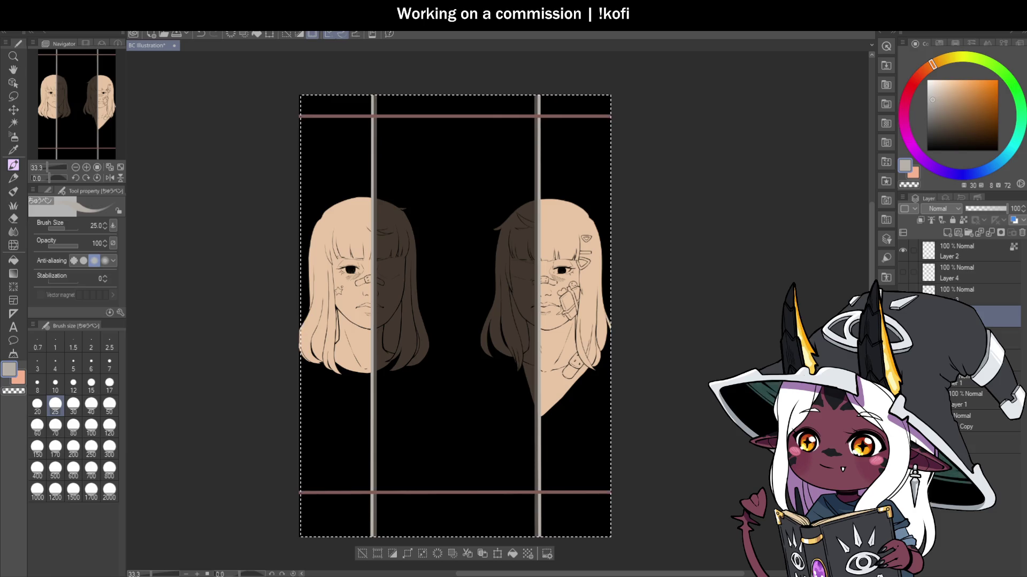
{"action": "left_click", "coordinate": [963, 219]}
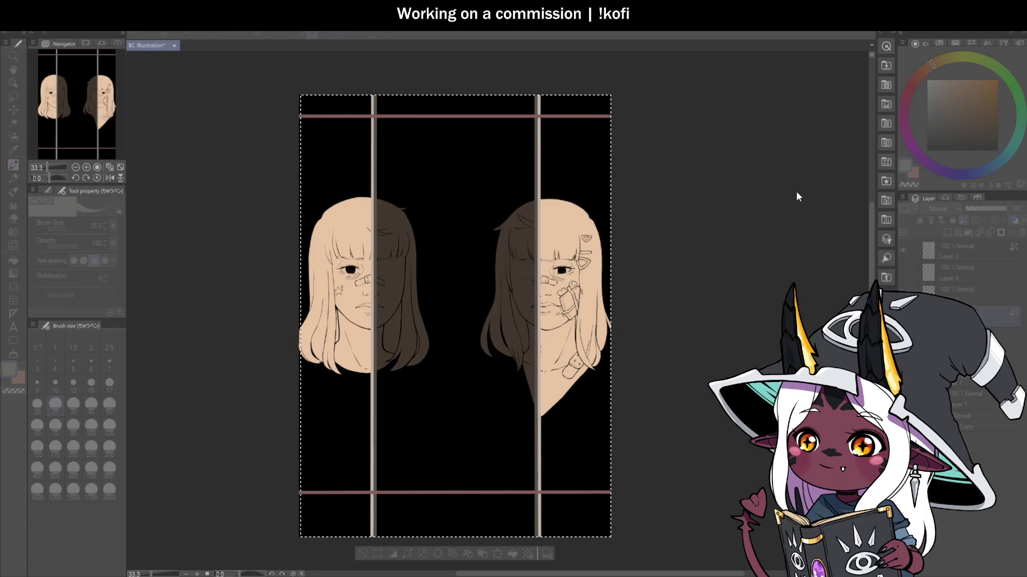
{"action": "left_click", "coordinate": [820, 272]}
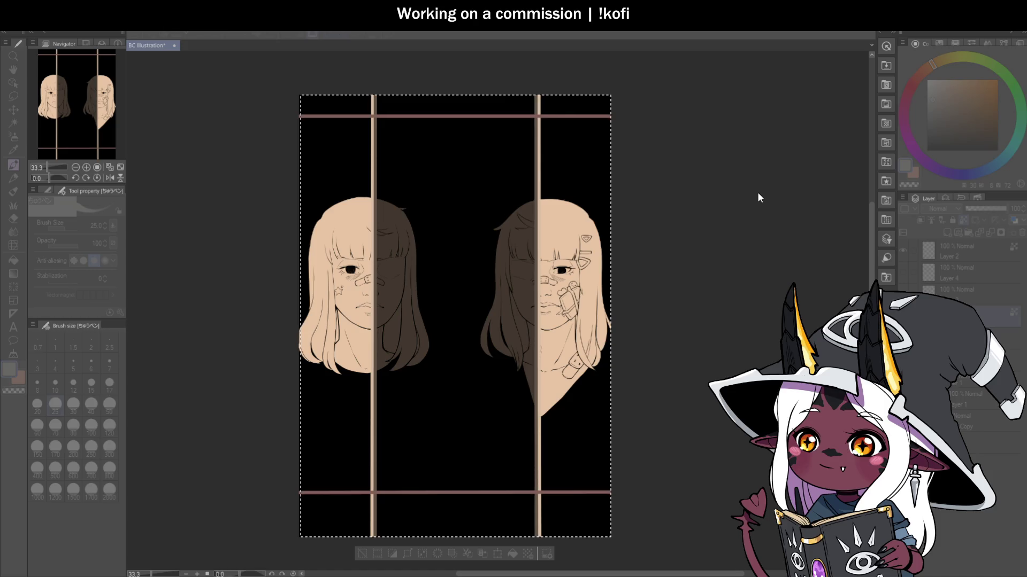
{"action": "left_click", "coordinate": [912, 143]}
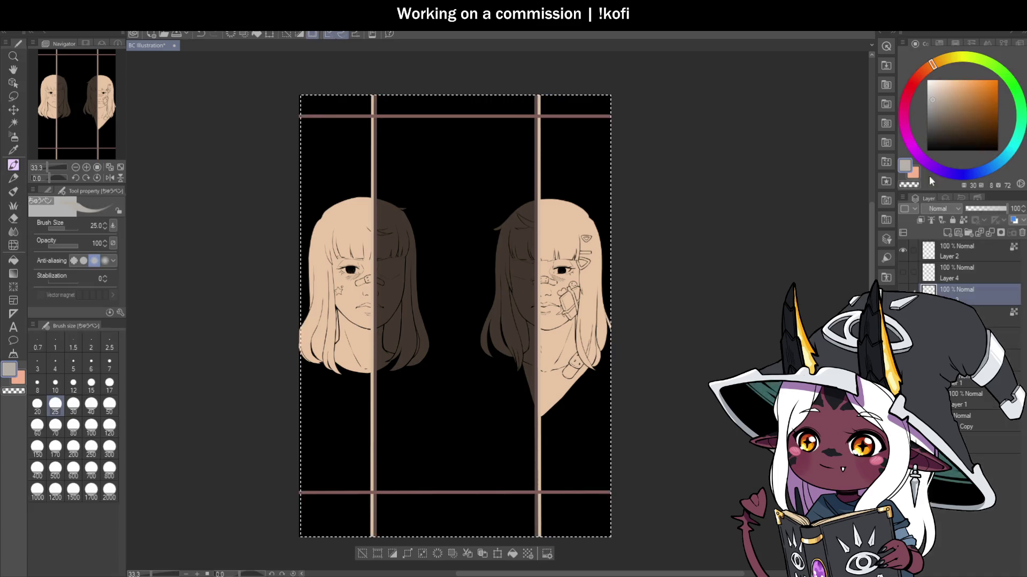
{"action": "left_click", "coordinate": [903, 251]}
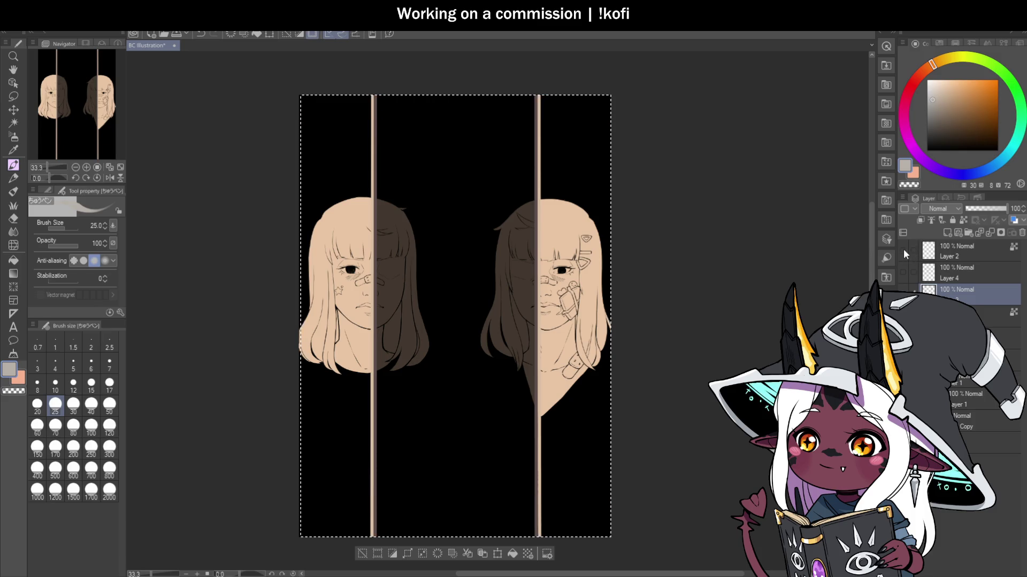
Step: Check Layer 2's horizontal frame lines and add a new layer above it
{"action": "left_click", "coordinate": [903, 249]}
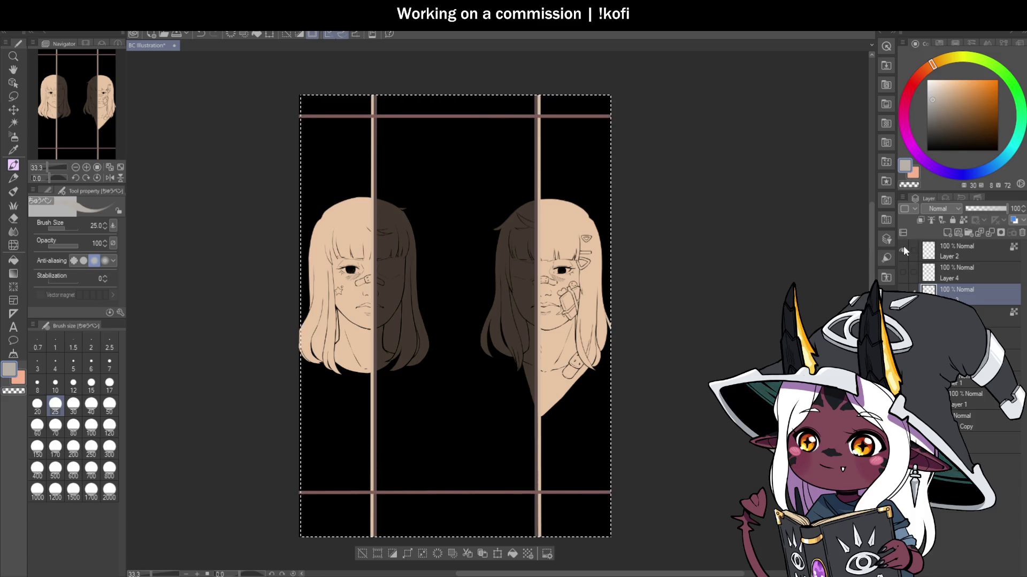
{"action": "left_click", "coordinate": [963, 249]}
{"action": "left_click", "coordinate": [905, 249]}
{"action": "left_click", "coordinate": [905, 249]}
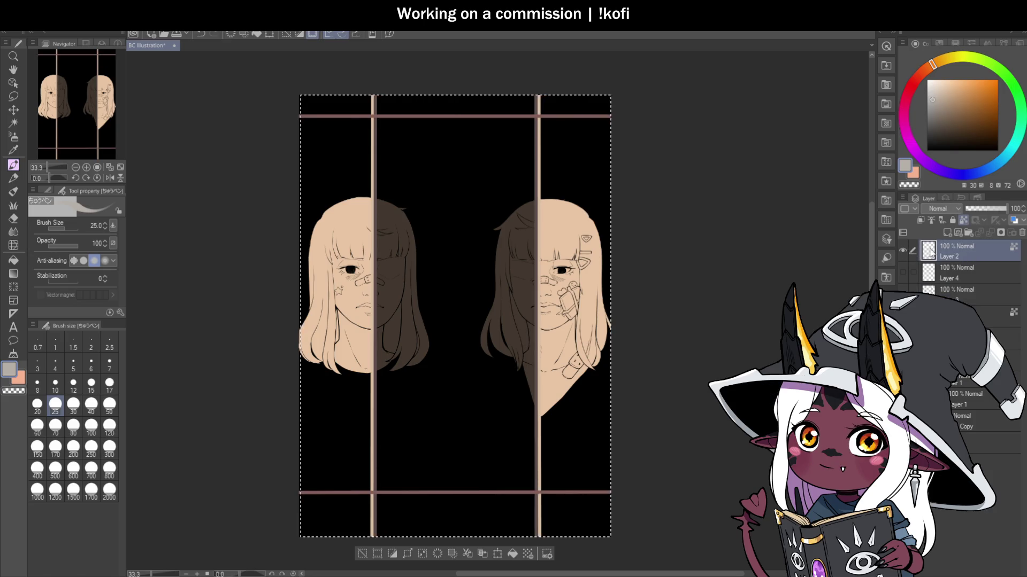
{"action": "left_click", "coordinate": [948, 232]}
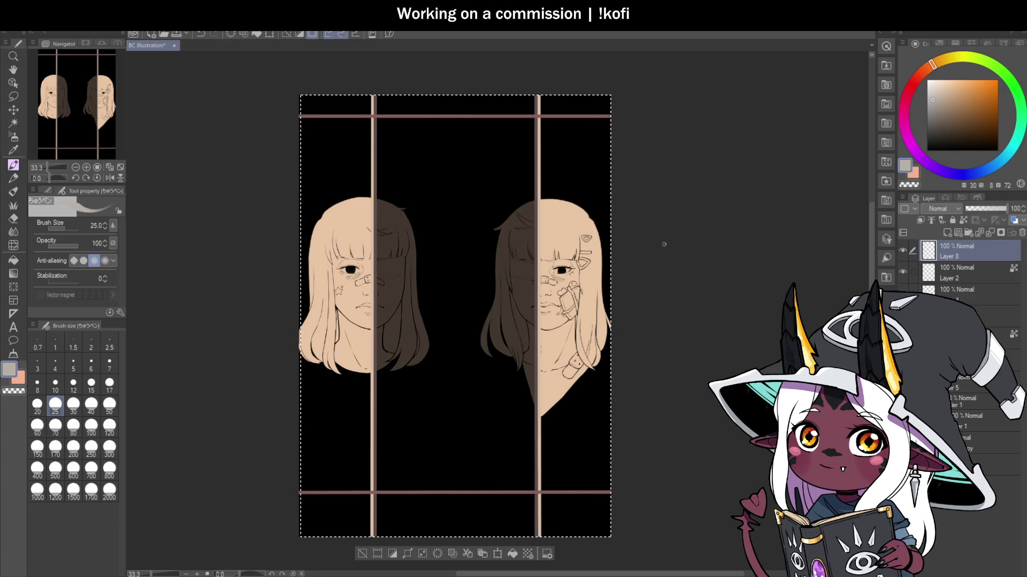
Step: Lower Layer 2 to 40 opacity and draw a dusty pink size-10 line across the top
{"action": "key", "text": "i"}
{"action": "left_click", "coordinate": [571, 491]}
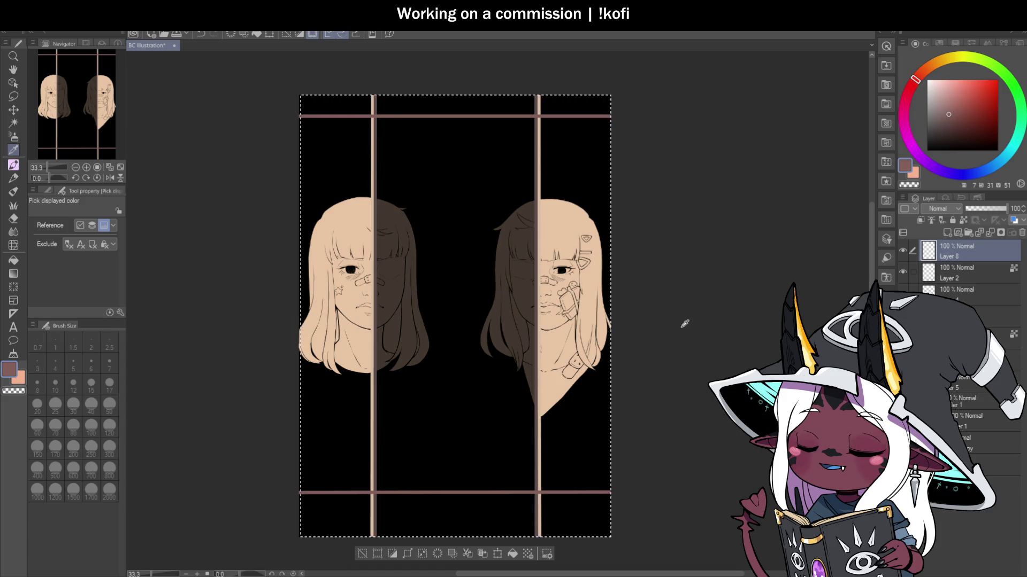
{"action": "key", "text": "p"}
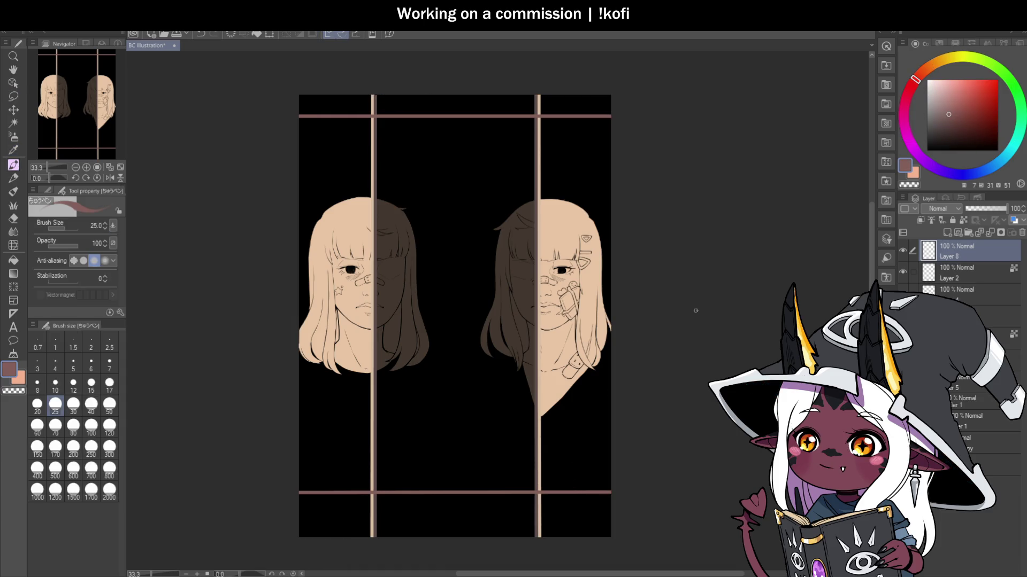
{"action": "left_click", "coordinate": [962, 270]}
{"action": "left_click_drag", "start_coordinate": [989, 208], "coordinate": [982, 208]}
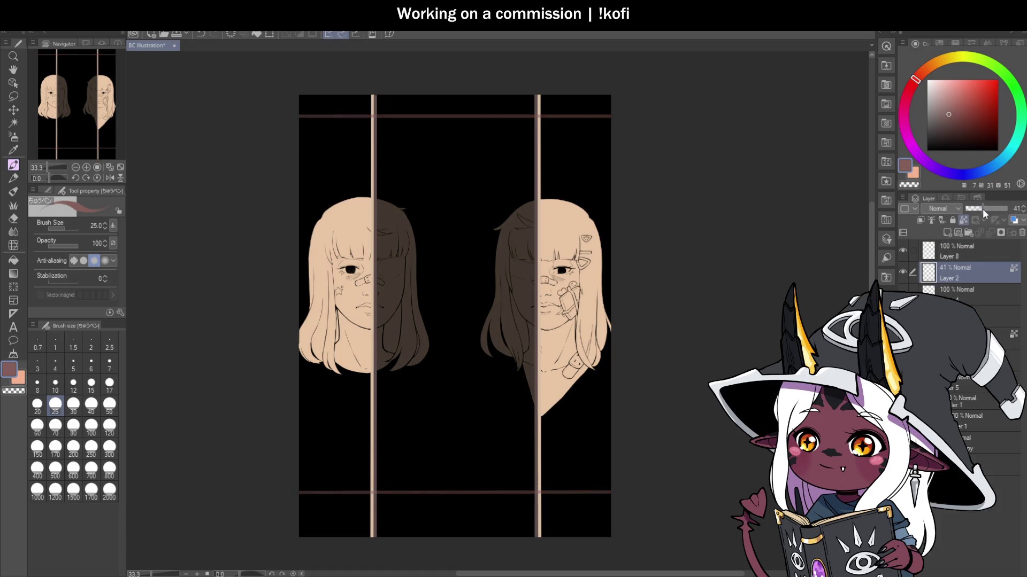
{"action": "left_click", "coordinate": [950, 258]}
{"action": "key", "text": "bracketleft"}
{"action": "key", "text": "bracketleft"}
{"action": "key", "text": "bracketleft"}
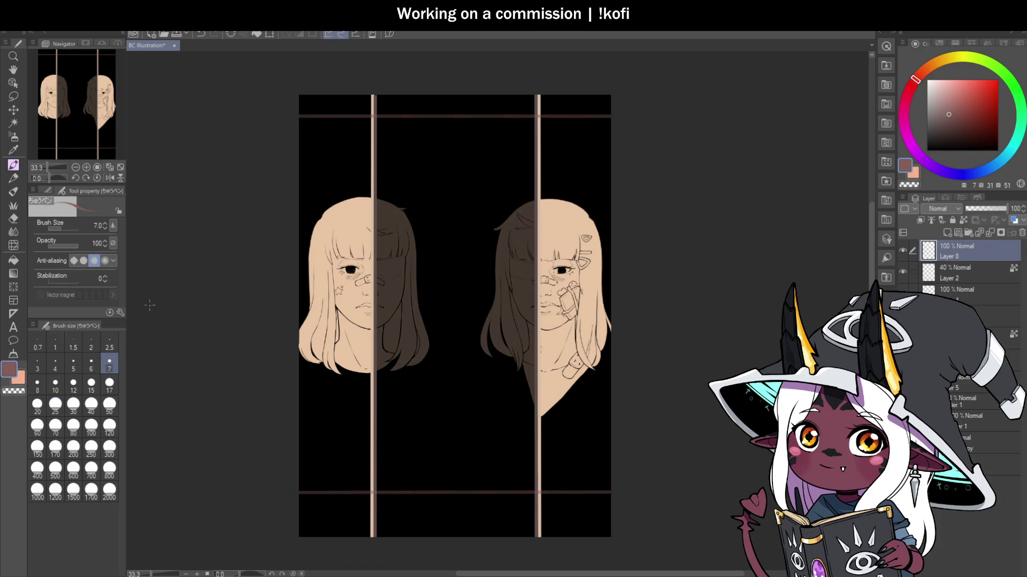
{"action": "key", "text": "bracketright"}
{"action": "key", "text": "bracketright"}
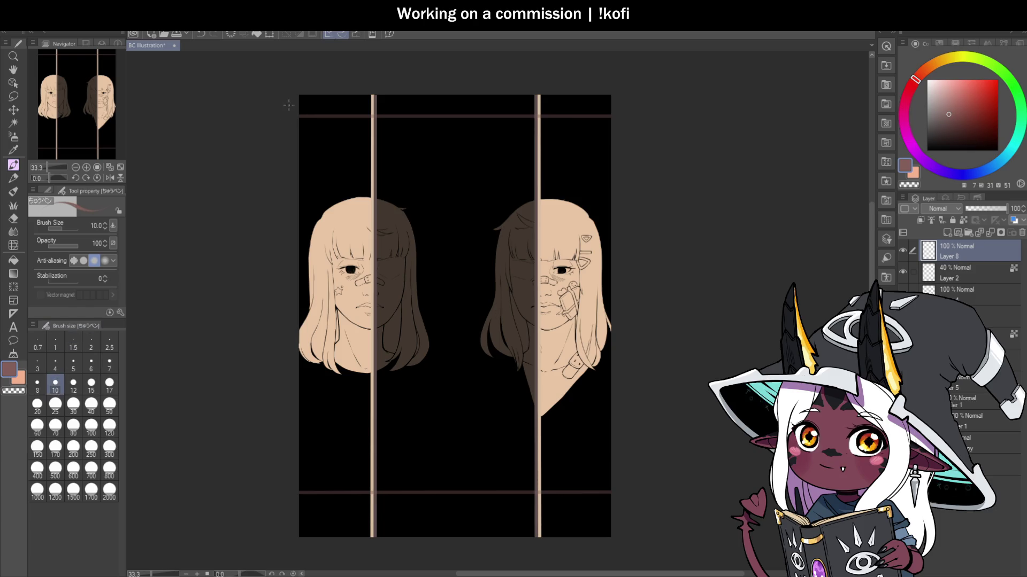
{"action": "left_click_drag", "start_coordinate": [298, 115], "coordinate": [629, 113]}
Step: Paint out the top and bottom lines across the centre panel with the round mixing brush
{"action": "key", "text": "b"}
{"action": "scroll", "coordinate": [375, 95], "scroll_direction": "up", "scroll_amount": 2}
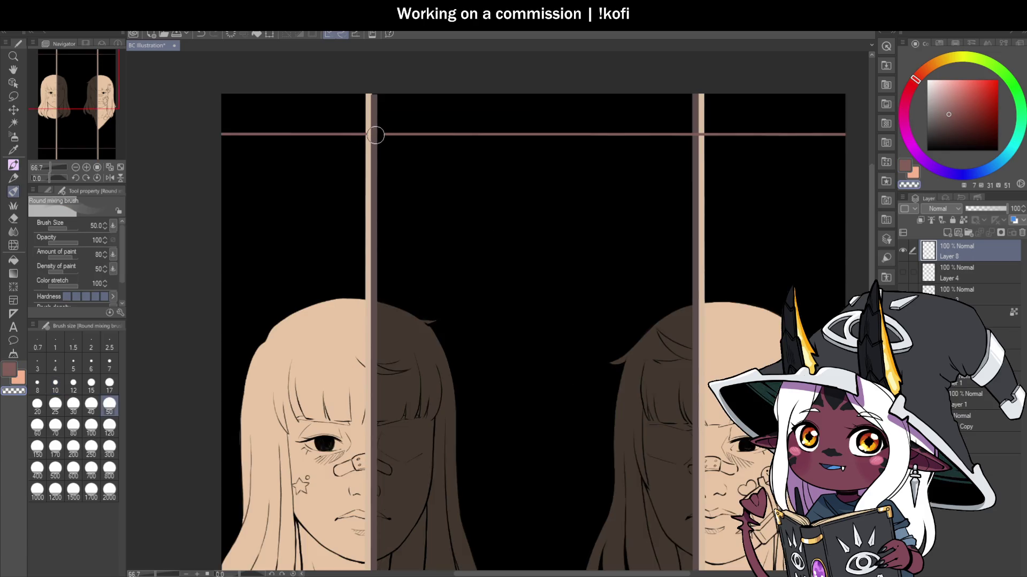
{"action": "mouse_move", "coordinate": [375, 133]}
{"action": "left_mouse_down"}
{"action": "mouse_move", "coordinate": [571, 142]}
{"action": "mouse_move", "coordinate": [633, 131]}
{"action": "mouse_move", "coordinate": [683, 142]}
{"action": "mouse_move", "coordinate": [692, 130]}
{"action": "left_mouse_up"}
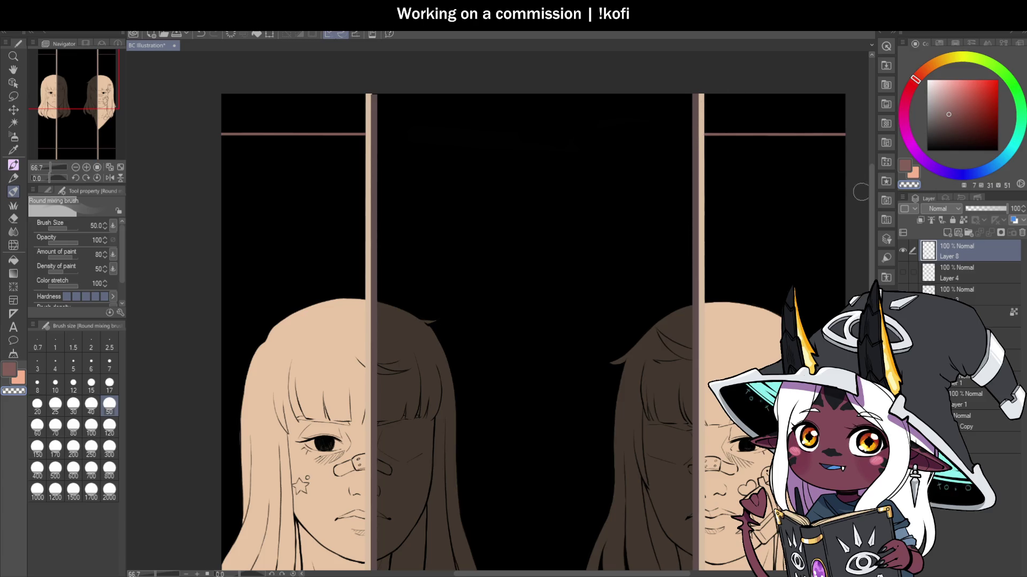
{"action": "left_click_drag", "start_coordinate": [871, 182], "coordinate": [871, 341]}
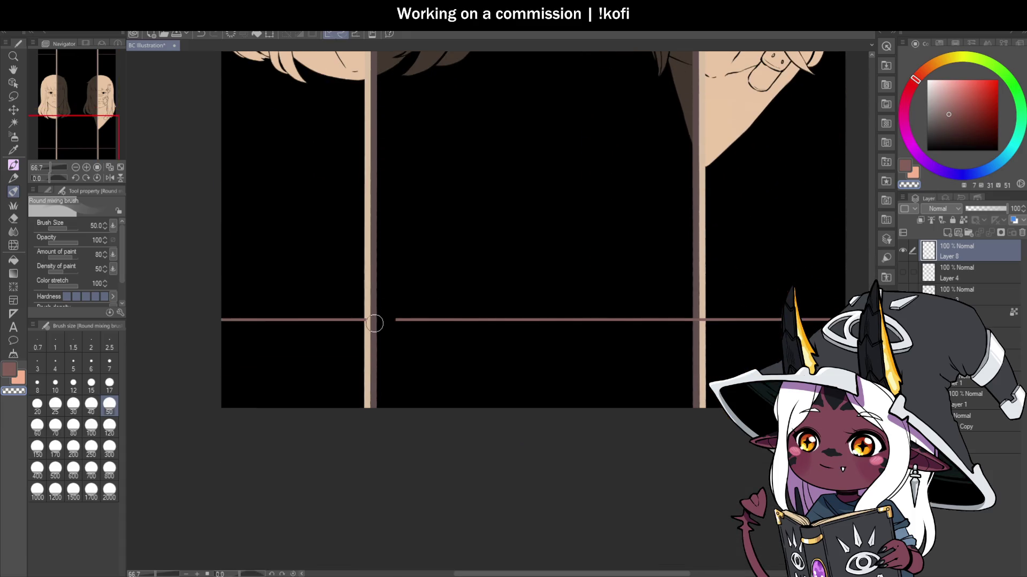
{"action": "left_click_drag", "start_coordinate": [373, 318], "coordinate": [693, 322]}
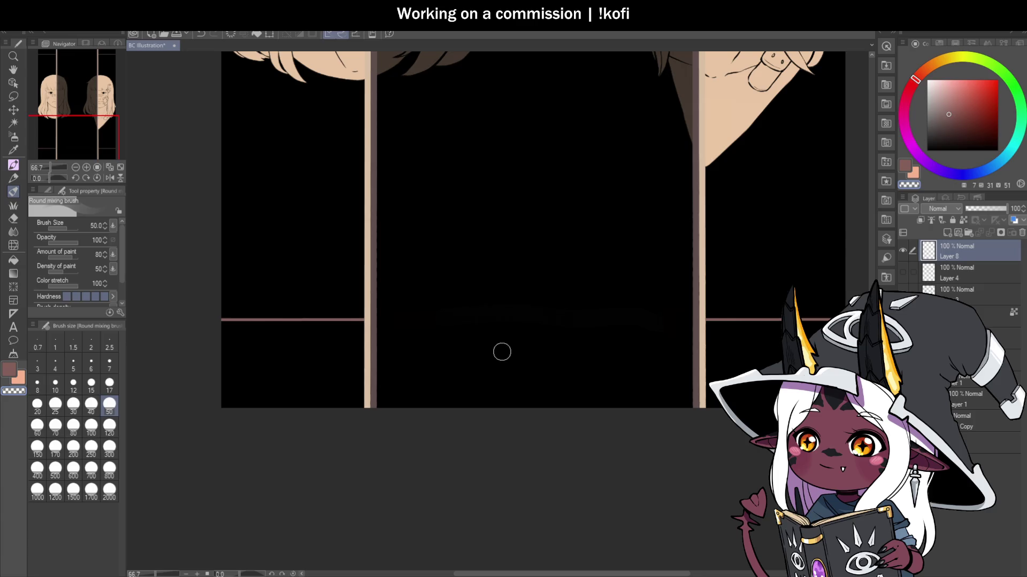
{"action": "scroll", "coordinate": [492, 405], "scroll_direction": "down", "scroll_amount": 5}
{"action": "scroll", "coordinate": [557, 295], "scroll_direction": "up", "scroll_amount": 3}
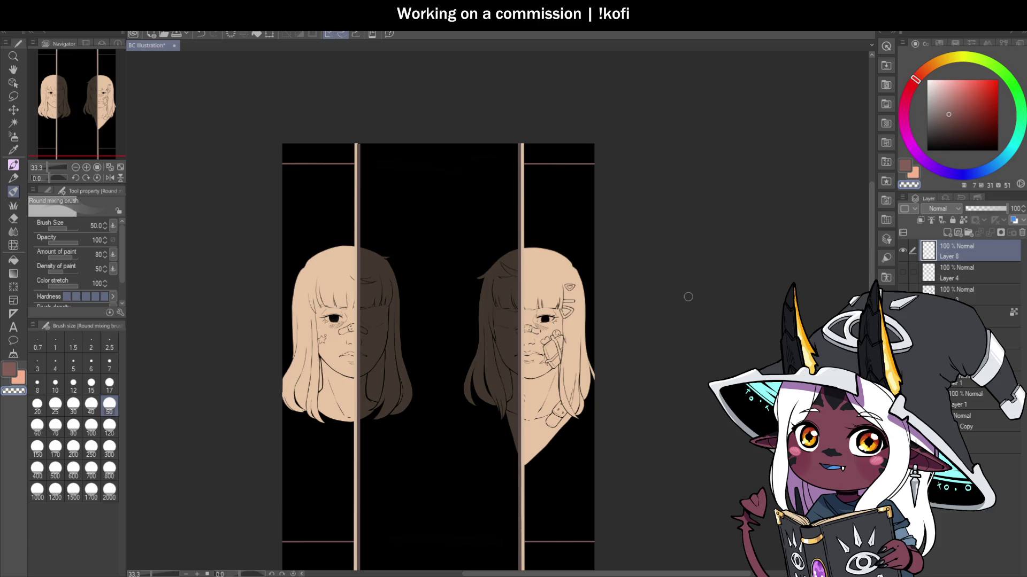
Step: Sample a darker colour on the third layer and compare the latest shading with undo/redo
{"action": "left_click", "coordinate": [969, 288]}
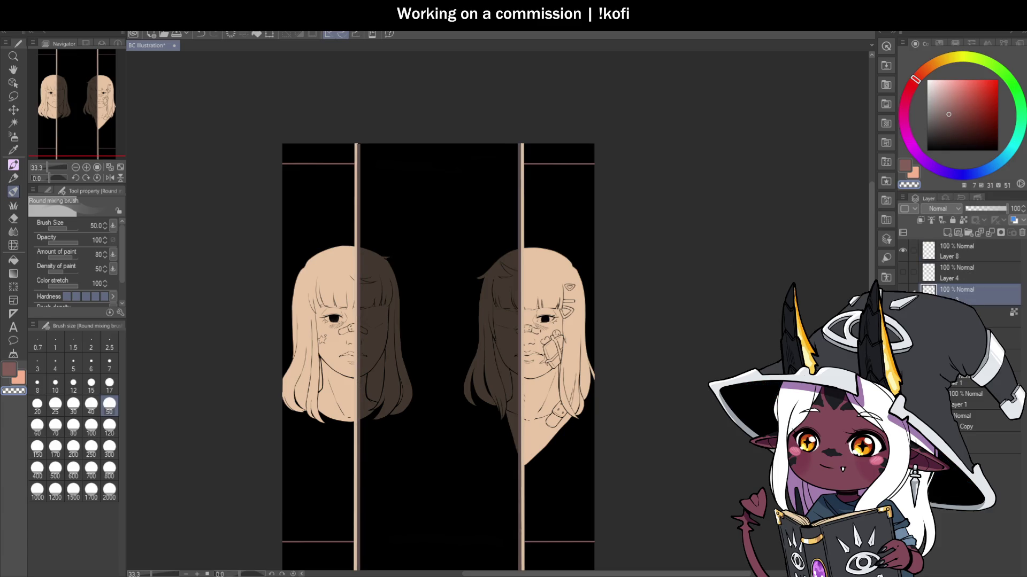
{"action": "key", "text": "i"}
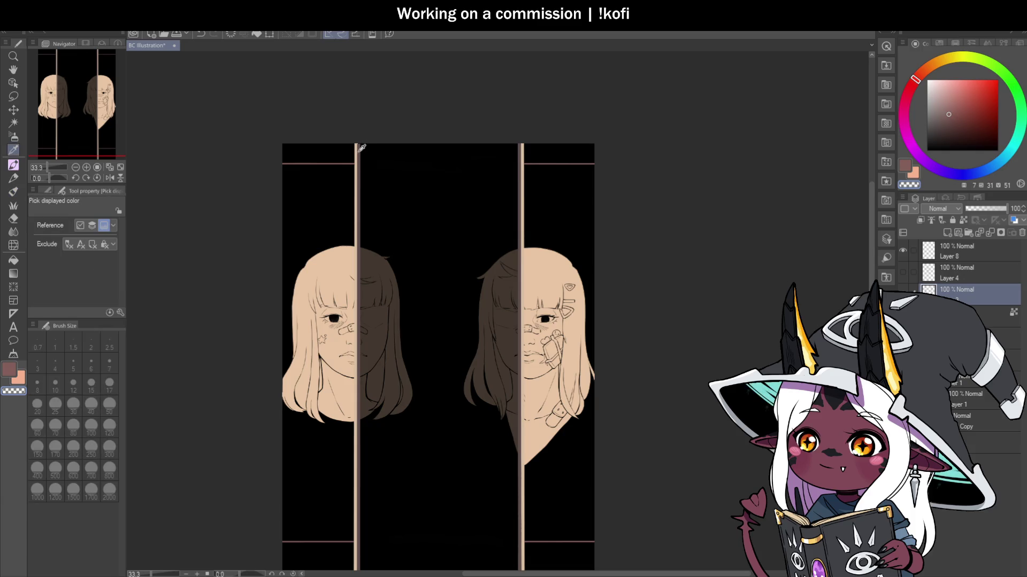
{"action": "left_click", "coordinate": [362, 146]}
{"action": "key", "text": "p"}
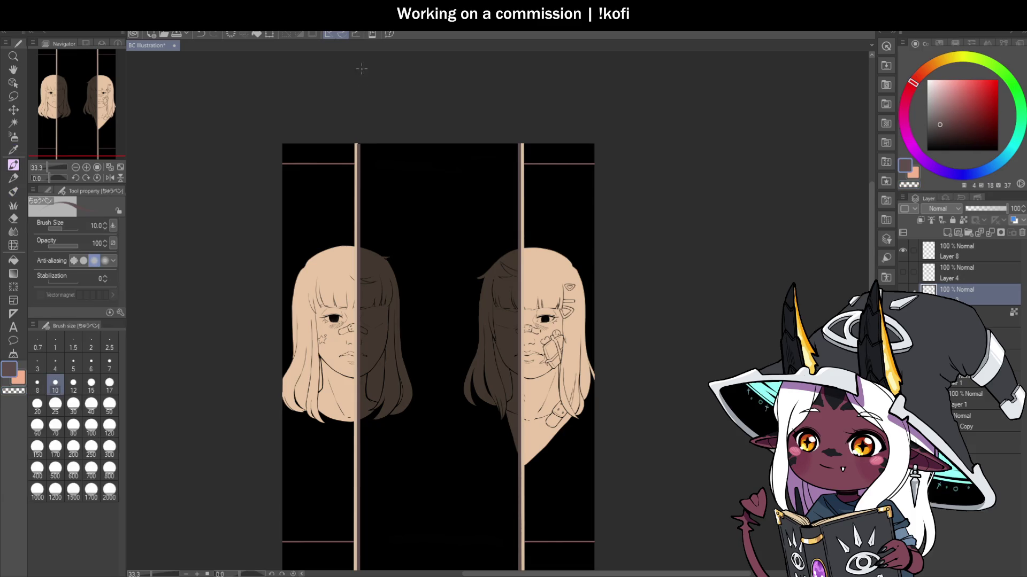
{"action": "scroll", "coordinate": [359, 144], "scroll_direction": "up", "scroll_amount": 5}
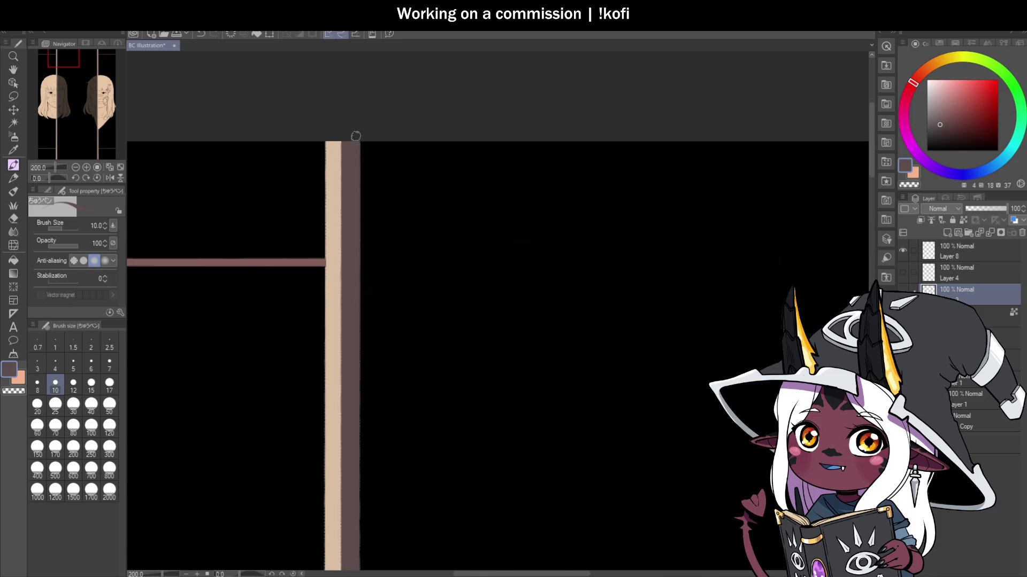
{"action": "scroll", "coordinate": [575, 231], "scroll_direction": "down", "scroll_amount": 6}
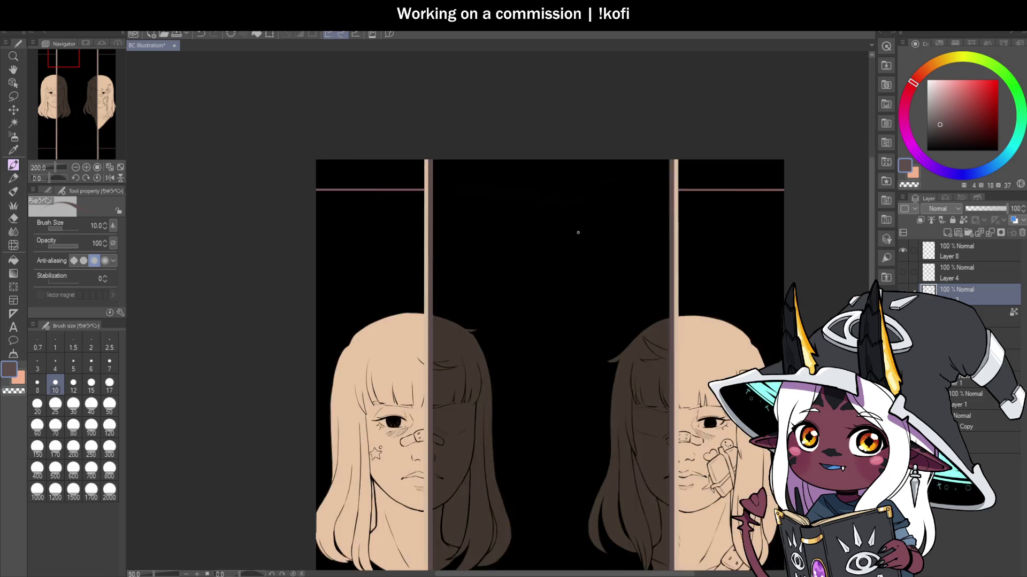
{"action": "scroll", "coordinate": [666, 463], "scroll_direction": "up", "scroll_amount": 3}
{"action": "scroll", "coordinate": [641, 452], "scroll_direction": "down", "scroll_amount": 3}
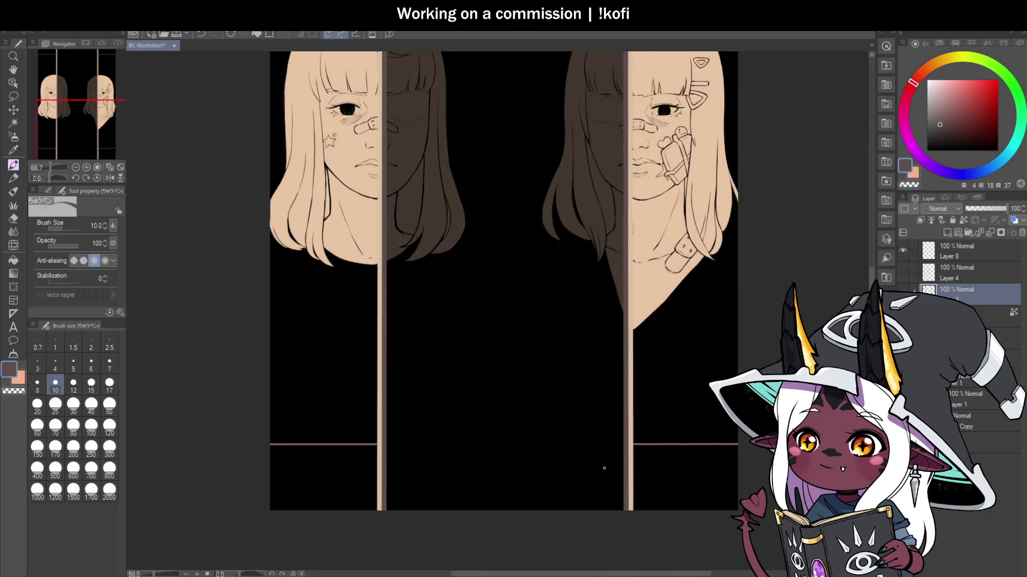
{"action": "scroll", "coordinate": [664, 370], "scroll_direction": "up", "scroll_amount": 1}
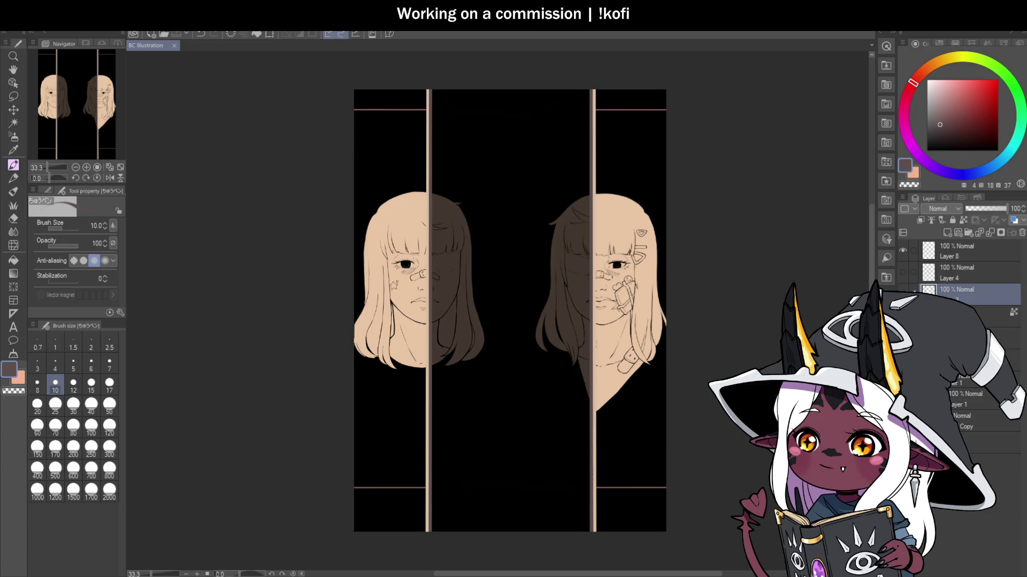
{"action": "scroll", "coordinate": [508, 300], "scroll_direction": "down", "scroll_amount": 3}
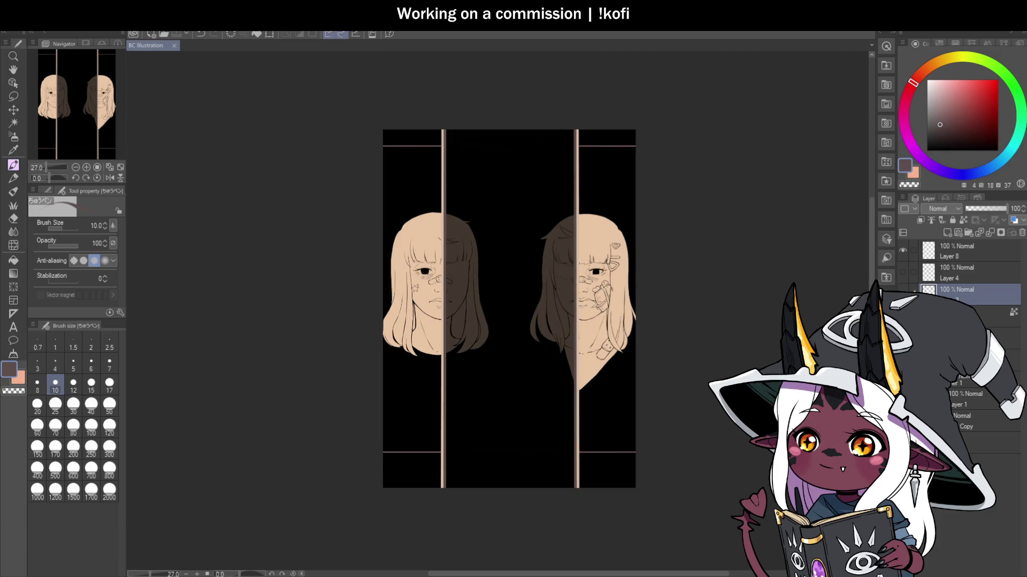
{"action": "scroll", "coordinate": [603, 283], "scroll_direction": "down", "scroll_amount": 2}
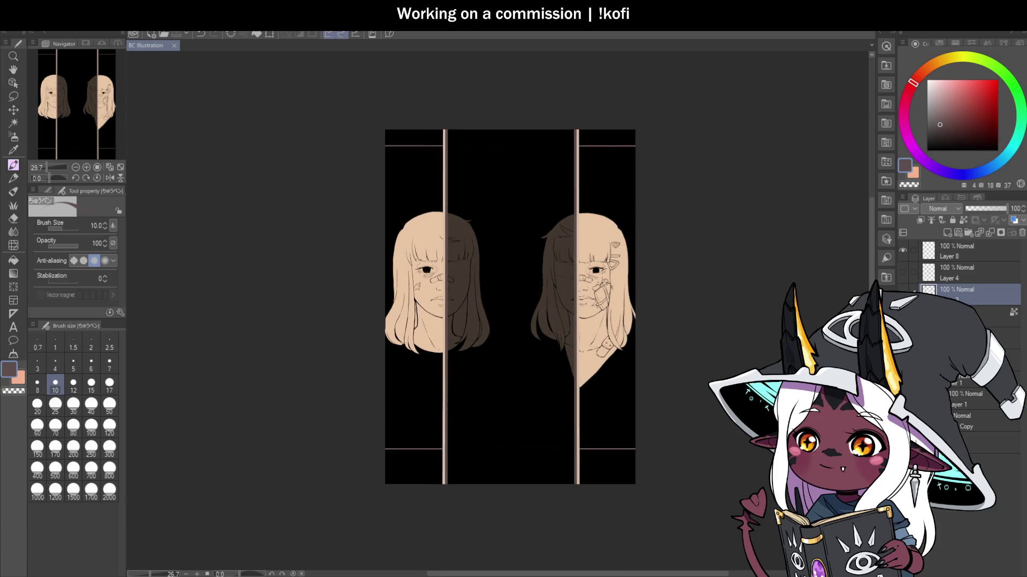
{"action": "scroll", "coordinate": [625, 262], "scroll_direction": "up", "scroll_amount": 4}
{"action": "scroll", "coordinate": [515, 288], "scroll_direction": "down", "scroll_amount": 1}
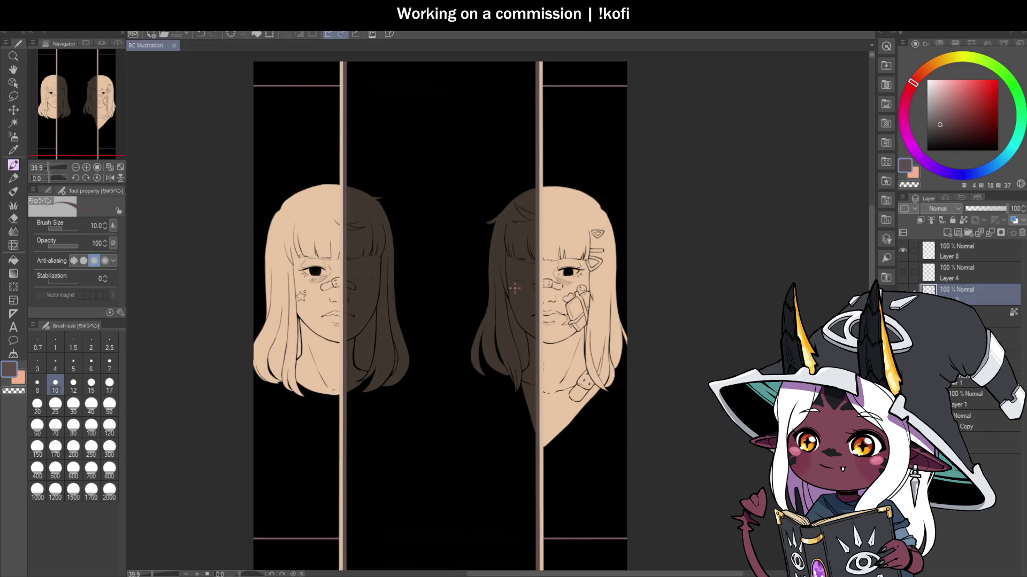
{"action": "scroll", "coordinate": [515, 288], "scroll_direction": "down", "scroll_amount": 2}
{"action": "scroll", "coordinate": [514, 288], "scroll_direction": "down", "scroll_amount": 1}
{"action": "scroll", "coordinate": [505, 321], "scroll_direction": "up", "scroll_amount": 2}
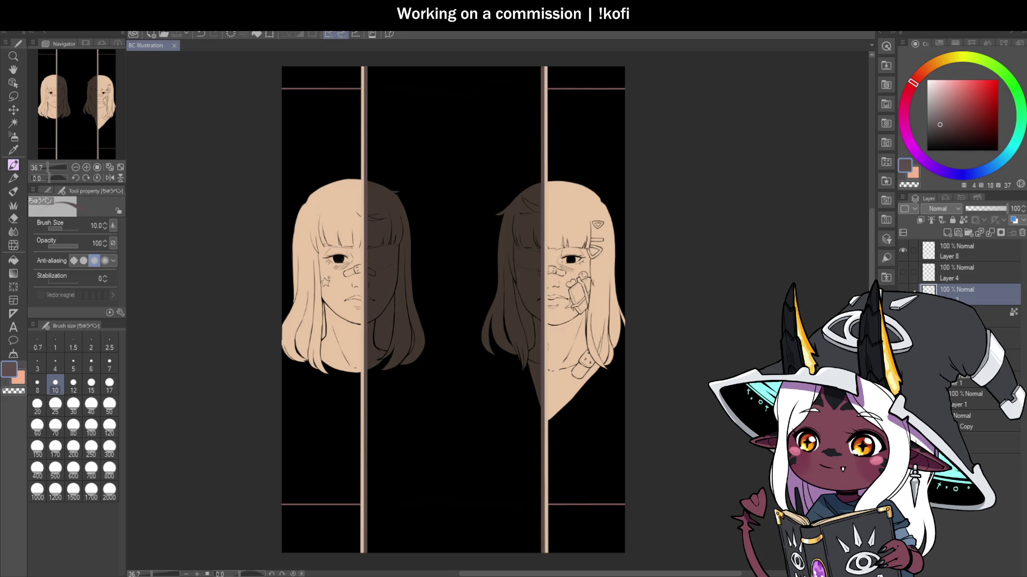
{"action": "key", "text": "ctrl+z"}
{"action": "key", "text": "ctrl+y"}
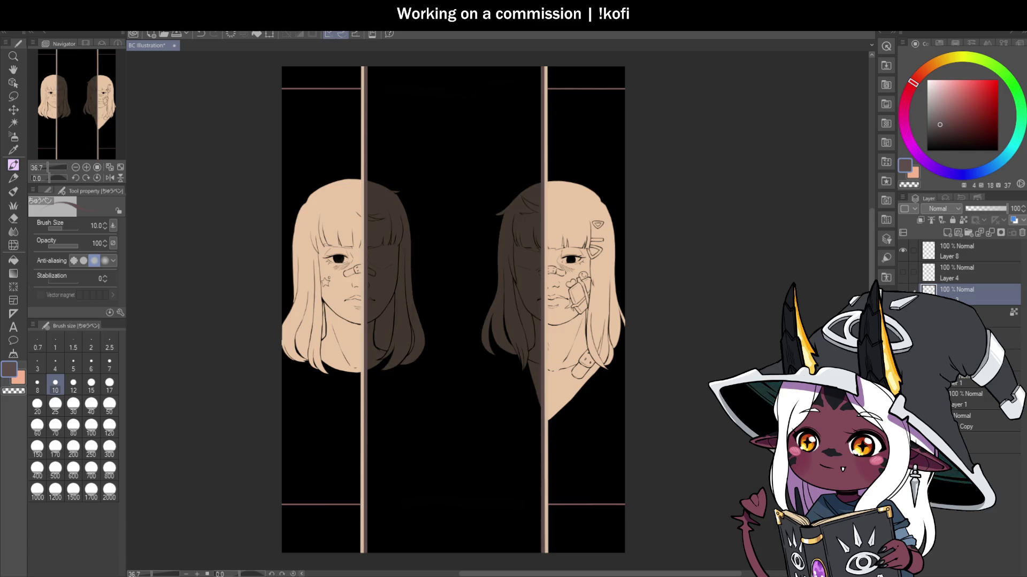
Step: Try fainter opacities on the shading layer and sample the brown from the shaded face
{"action": "left_click", "coordinate": [962, 336]}
{"action": "left_click_drag", "start_coordinate": [994, 212], "coordinate": [993, 211]}
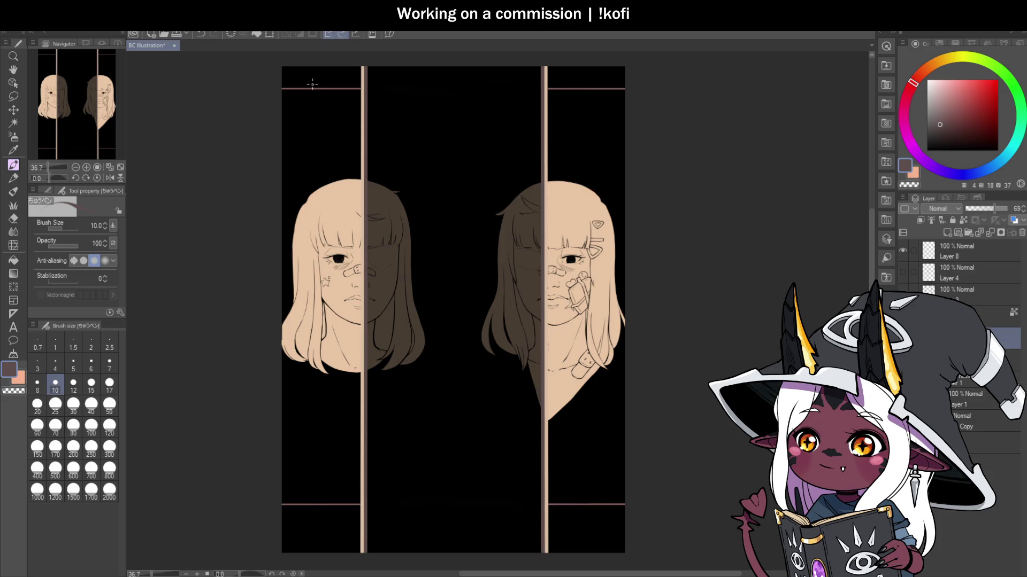
{"action": "key", "text": "i"}
{"action": "left_click_drag", "start_coordinate": [991, 212], "coordinate": [985, 211]}
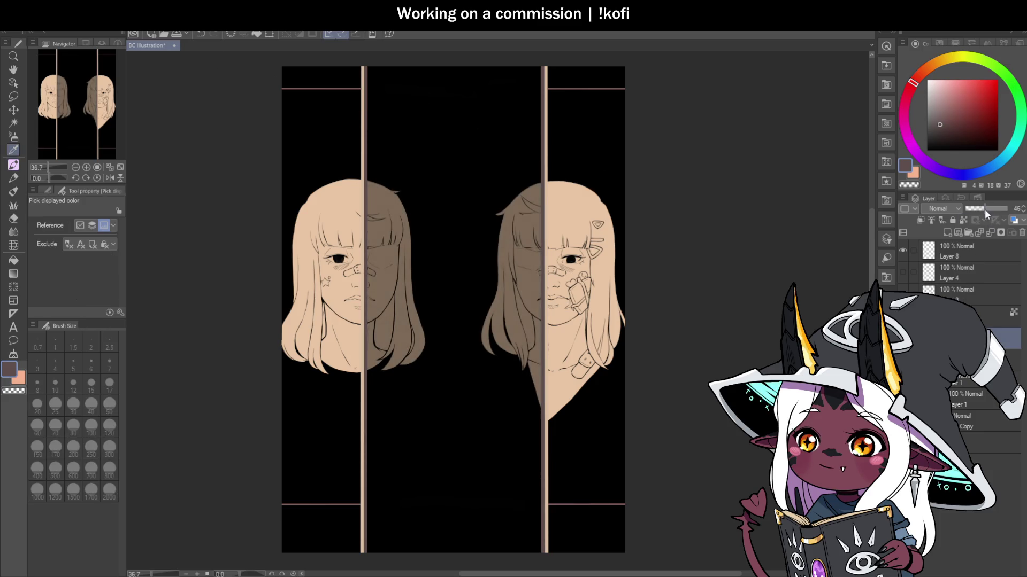
{"action": "left_click", "coordinate": [529, 273]}
Step: Restore the busts' shading to full strength and confine painting to the middle black panel
{"action": "left_click", "coordinate": [947, 231]}
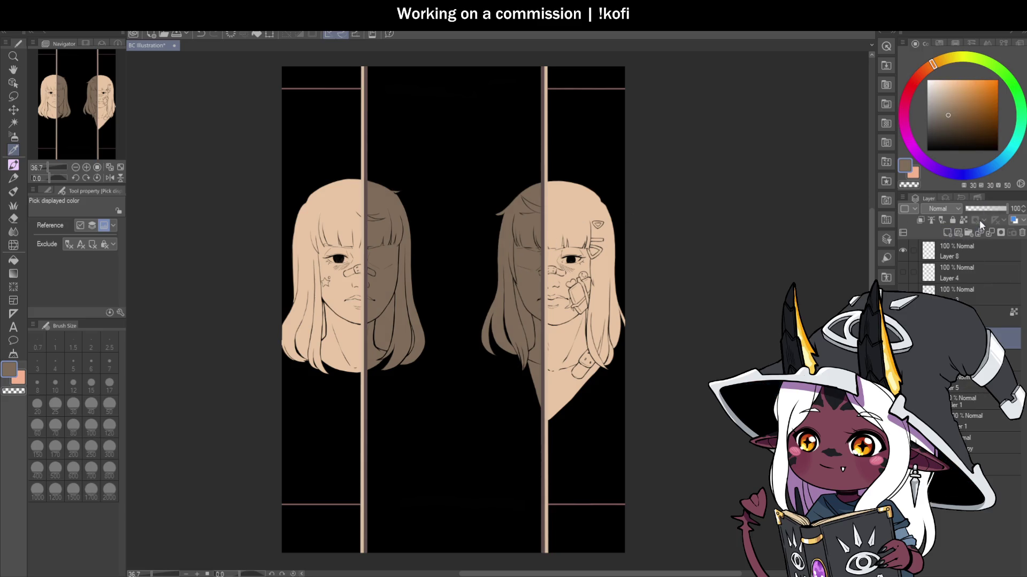
{"action": "left_click_drag", "start_coordinate": [983, 206], "coordinate": [991, 207]}
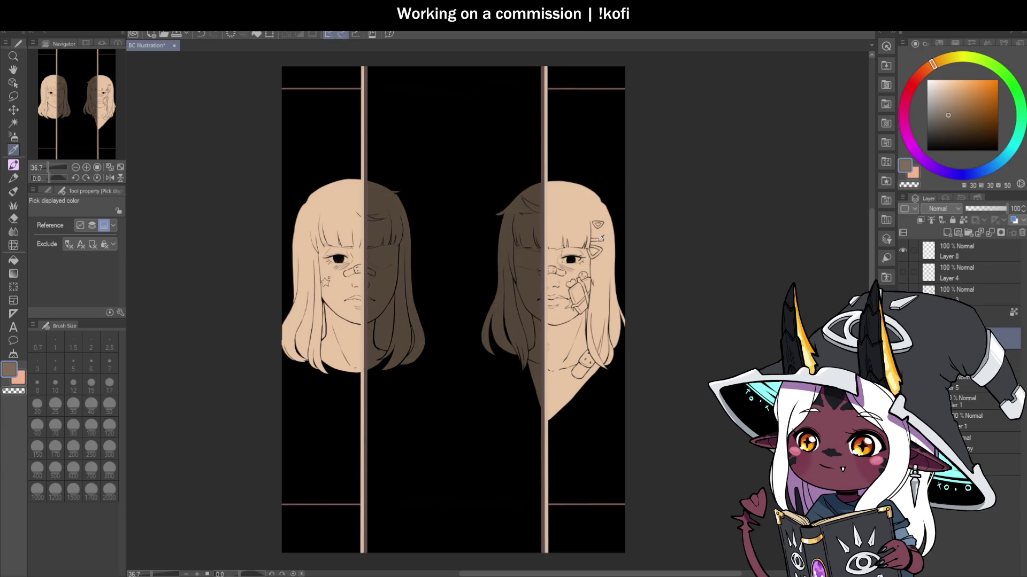
{"action": "key", "text": "b"}
{"action": "key", "text": "b"}
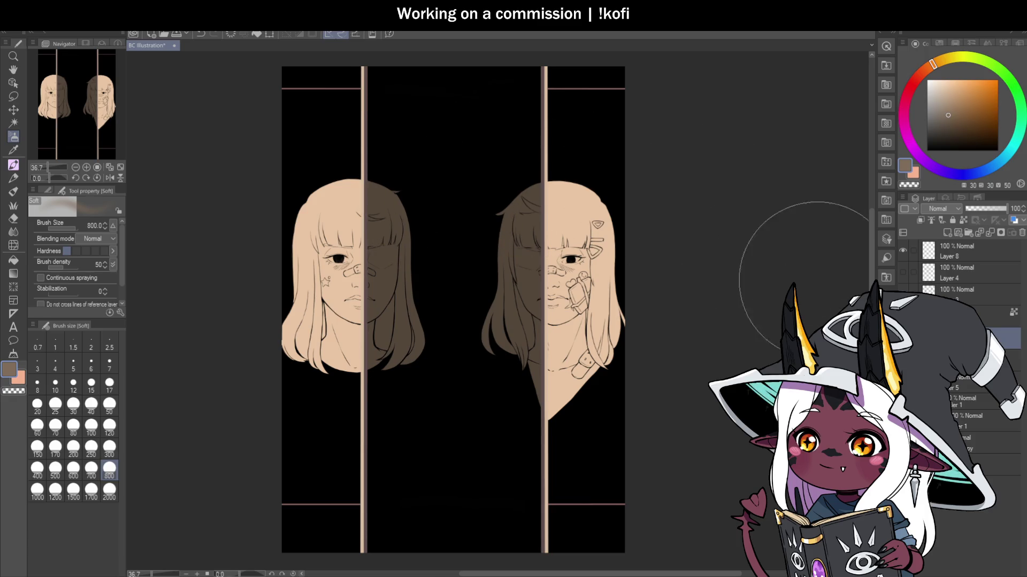
{"action": "left_click", "coordinate": [928, 398], "text": "ctrl"}
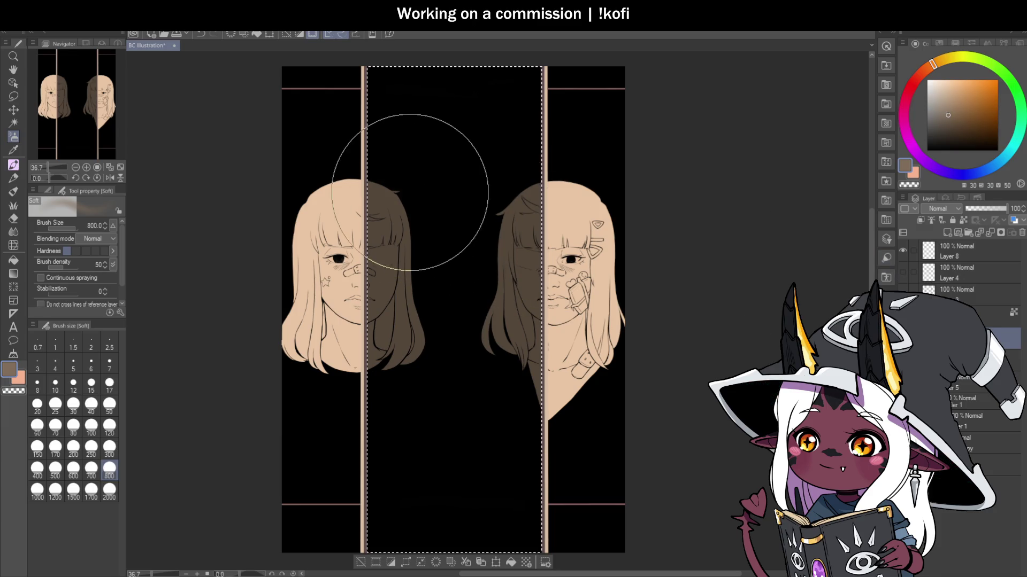
Step: Airbrush a brown glow in the middle panel, then darken around the hair with sampled black
{"action": "mouse_move", "coordinate": [425, 268]}
{"action": "left_mouse_down"}
{"action": "mouse_move", "coordinate": [413, 367]}
{"action": "mouse_move", "coordinate": [486, 202]}
{"action": "mouse_move", "coordinate": [509, 229]}
{"action": "mouse_move", "coordinate": [529, 452]}
{"action": "mouse_move", "coordinate": [510, 376]}
{"action": "mouse_move", "coordinate": [479, 383]}
{"action": "mouse_move", "coordinate": [502, 353]}
{"action": "left_mouse_up"}
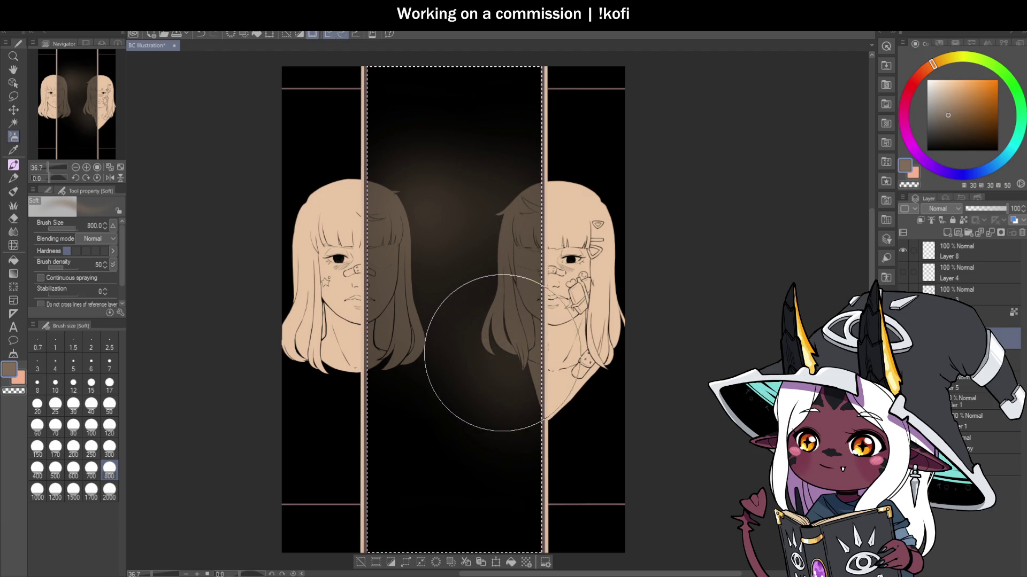
{"action": "mouse_move", "coordinate": [497, 263]}
{"action": "left_mouse_down"}
{"action": "mouse_move", "coordinate": [527, 280]}
{"action": "mouse_move", "coordinate": [515, 241]}
{"action": "mouse_move", "coordinate": [447, 178]}
{"action": "mouse_move", "coordinate": [387, 144]}
{"action": "mouse_move", "coordinate": [412, 332]}
{"action": "mouse_move", "coordinate": [389, 362]}
{"action": "mouse_move", "coordinate": [395, 399]}
{"action": "left_mouse_up"}
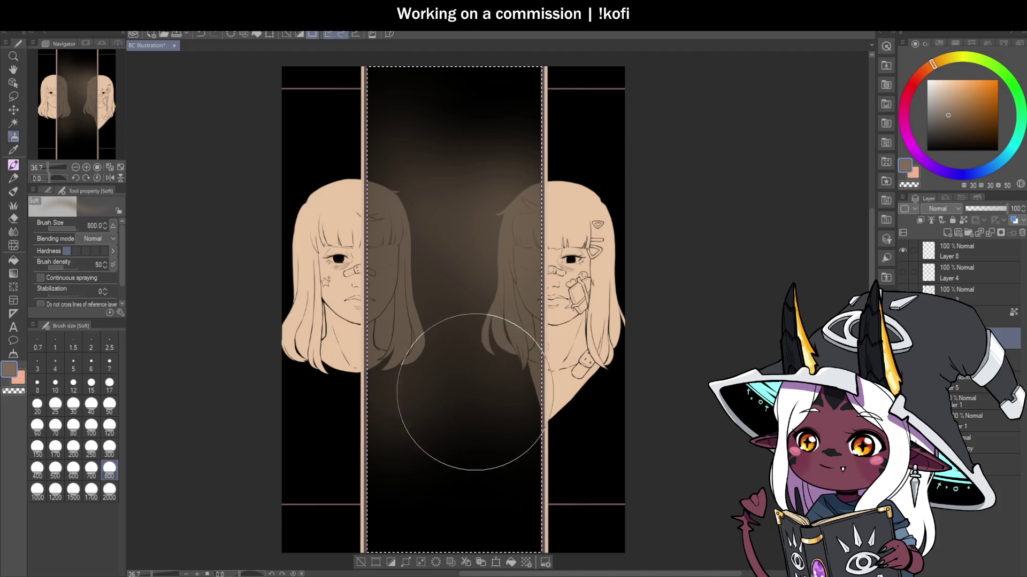
{"action": "key", "text": "i"}
{"action": "left_click", "coordinate": [591, 114]}
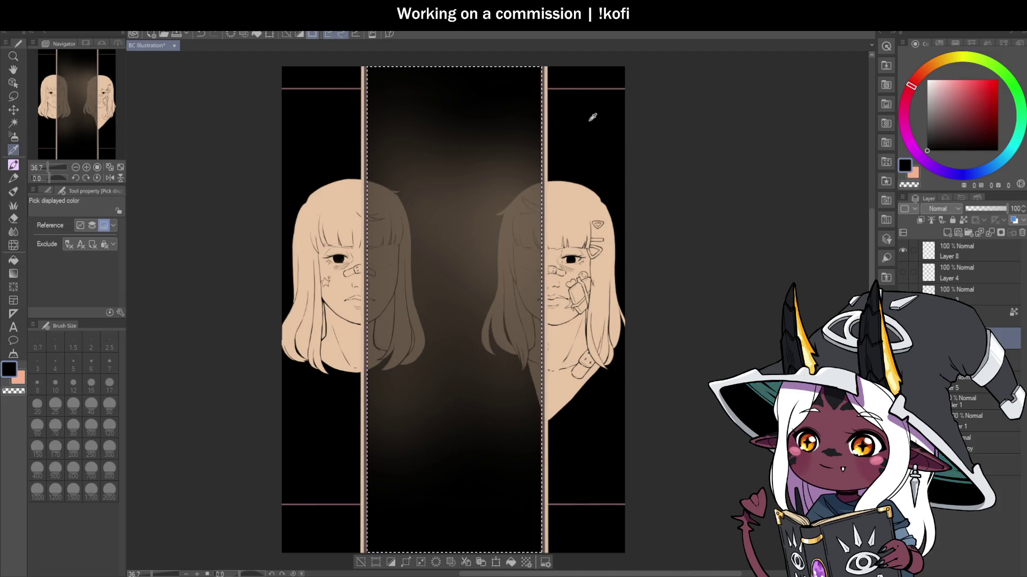
{"action": "key", "text": "b"}
{"action": "key", "text": "b"}
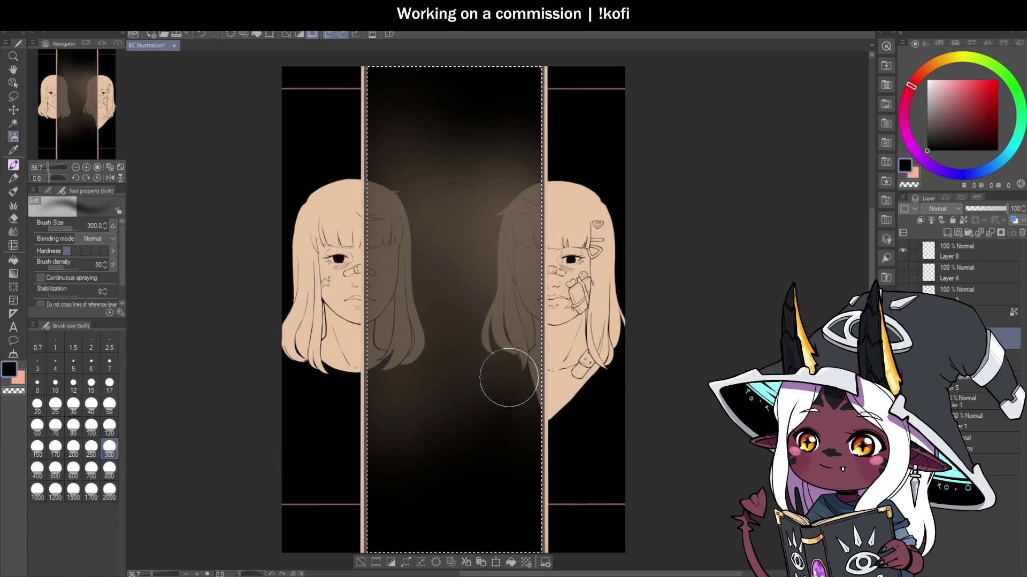
{"action": "left_click_drag", "start_coordinate": [524, 362], "coordinate": [525, 427]}
{"action": "left_click_drag", "start_coordinate": [527, 365], "coordinate": [506, 383]}
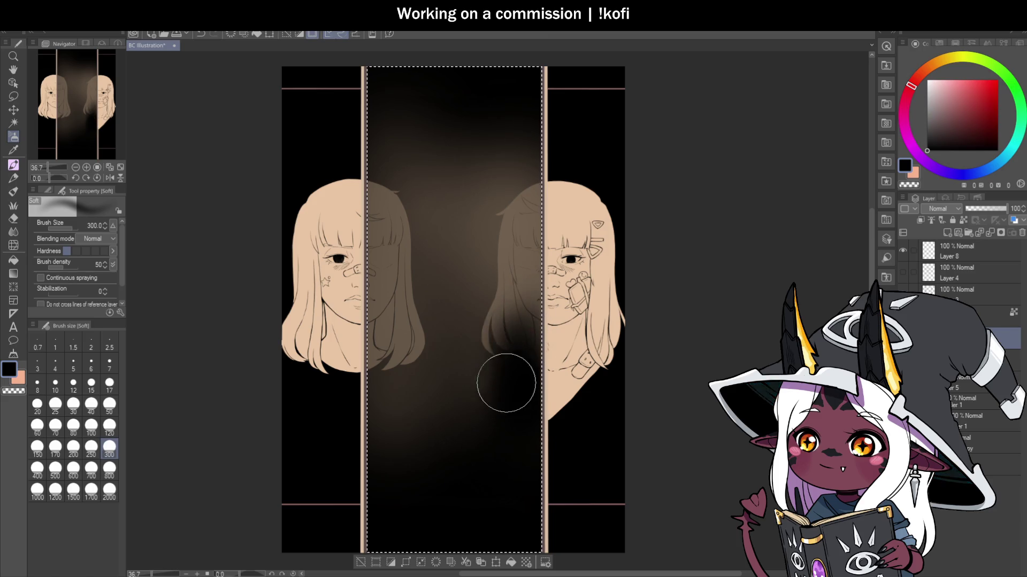
{"action": "mouse_move", "coordinate": [477, 341]}
{"action": "left_mouse_down"}
{"action": "mouse_move", "coordinate": [492, 236]}
{"action": "mouse_move", "coordinate": [516, 226]}
{"action": "left_mouse_up"}
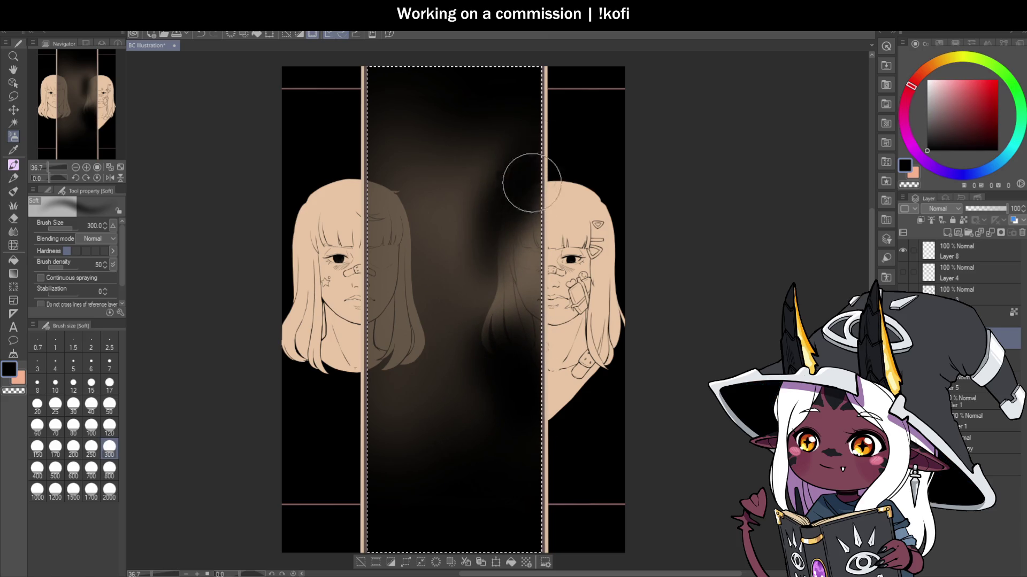
{"action": "mouse_move", "coordinate": [390, 248]}
{"action": "left_mouse_down"}
{"action": "mouse_move", "coordinate": [378, 344]}
{"action": "mouse_move", "coordinate": [395, 223]}
{"action": "mouse_move", "coordinate": [423, 397]}
{"action": "mouse_move", "coordinate": [385, 344]}
{"action": "mouse_move", "coordinate": [477, 309]}
{"action": "mouse_move", "coordinate": [495, 369]}
{"action": "left_mouse_up"}
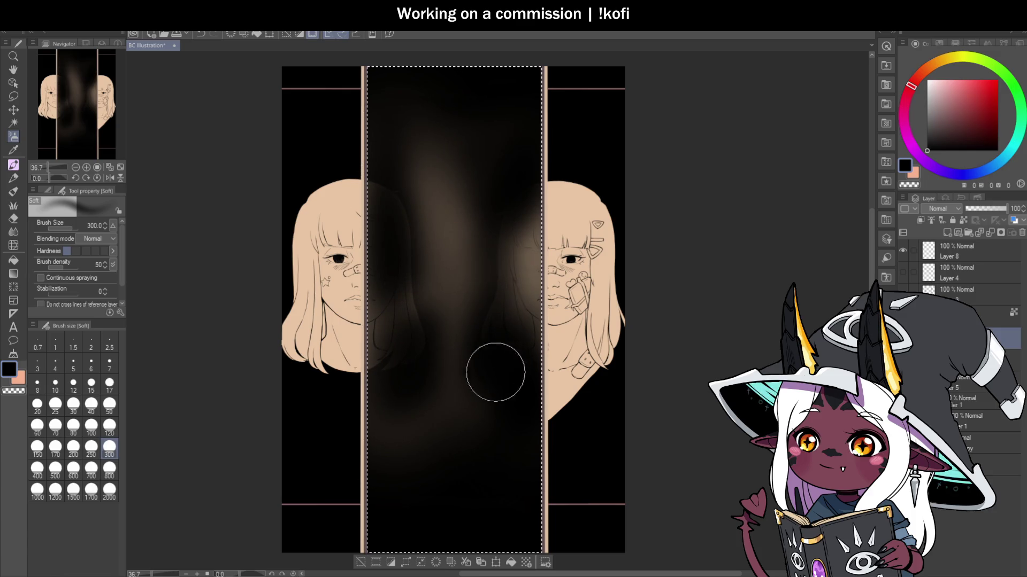
Step: Try lighter brown-grey glow on the panel's sides, then undo back to the smooth central glow
{"action": "key", "text": "b"}
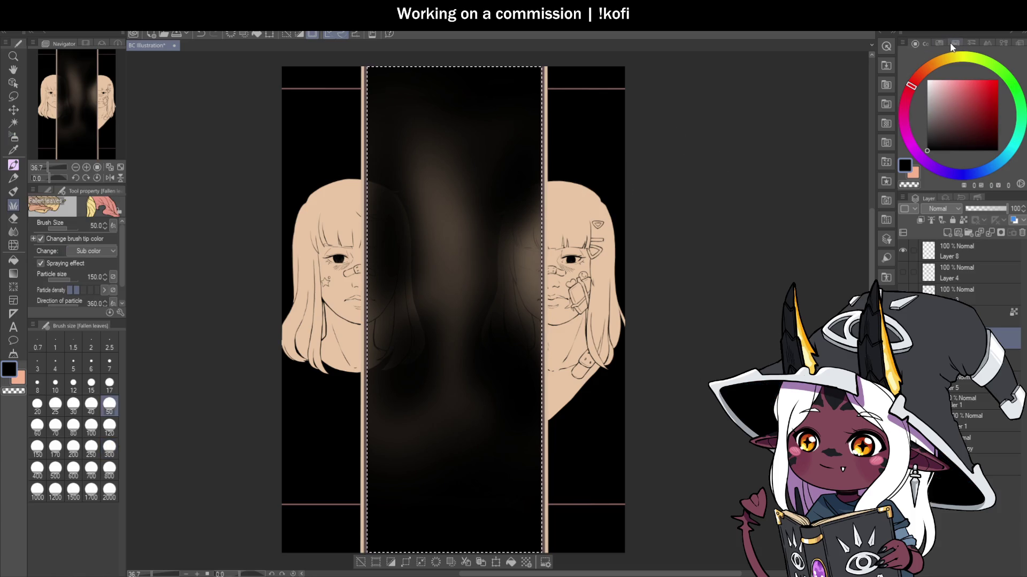
{"action": "left_click", "coordinate": [952, 43]}
{"action": "left_click", "coordinate": [910, 53]}
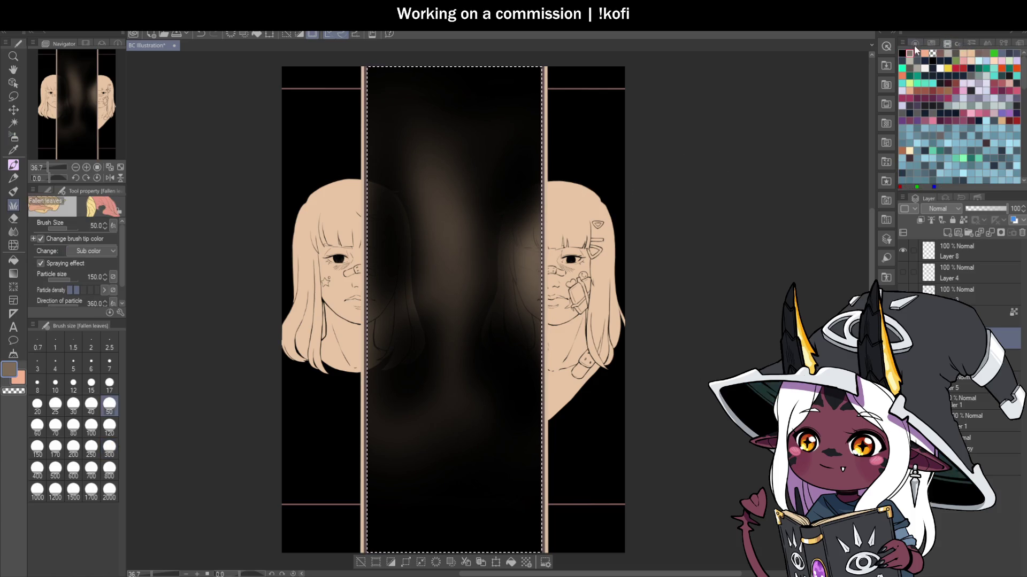
{"action": "left_click", "coordinate": [915, 43]}
{"action": "key", "text": "b"}
{"action": "key", "text": "b"}
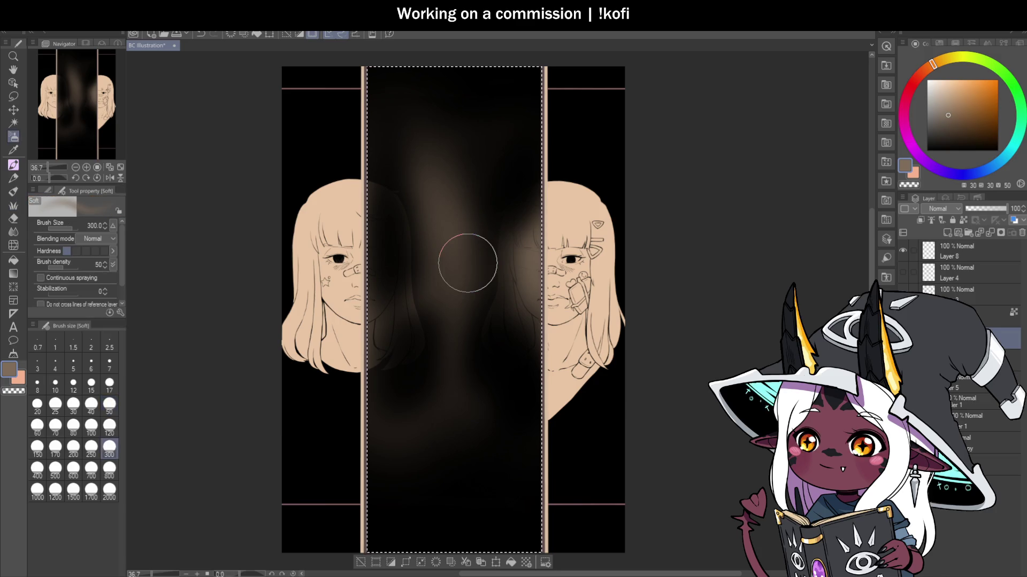
{"action": "left_click_drag", "start_coordinate": [396, 285], "coordinate": [380, 149]}
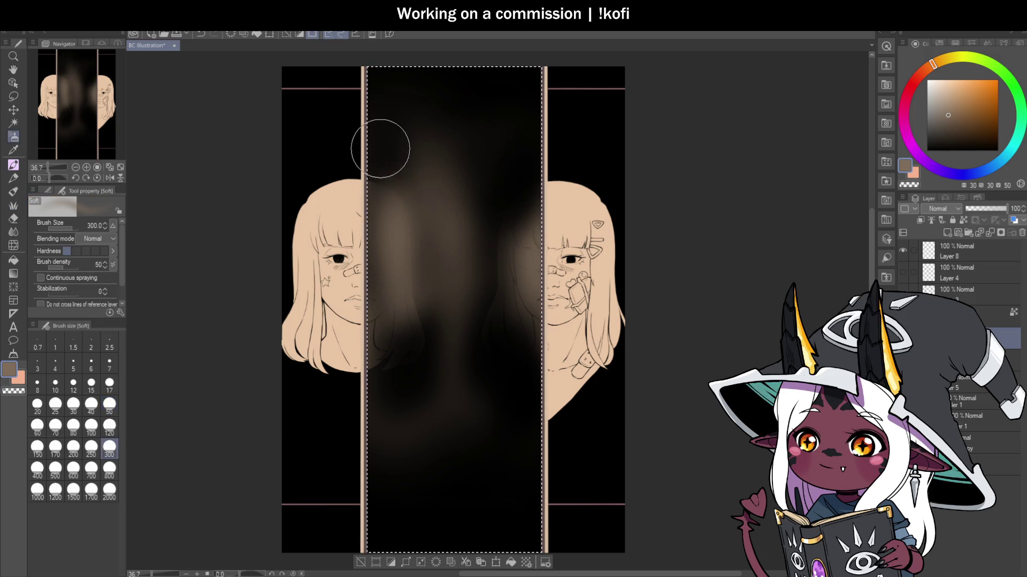
{"action": "left_click_drag", "start_coordinate": [408, 307], "coordinate": [408, 206]}
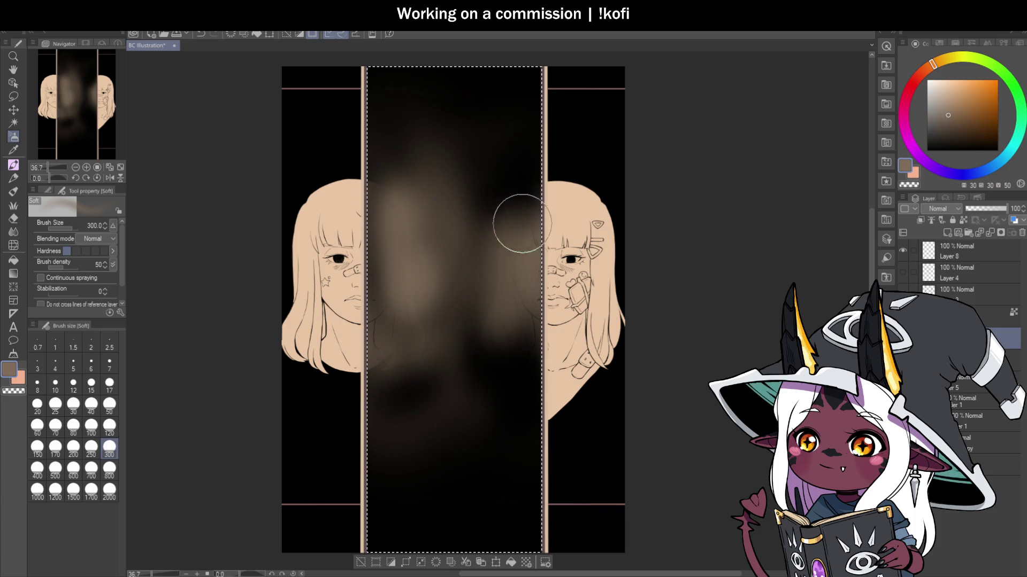
{"action": "left_click_drag", "start_coordinate": [522, 224], "coordinate": [523, 185]}
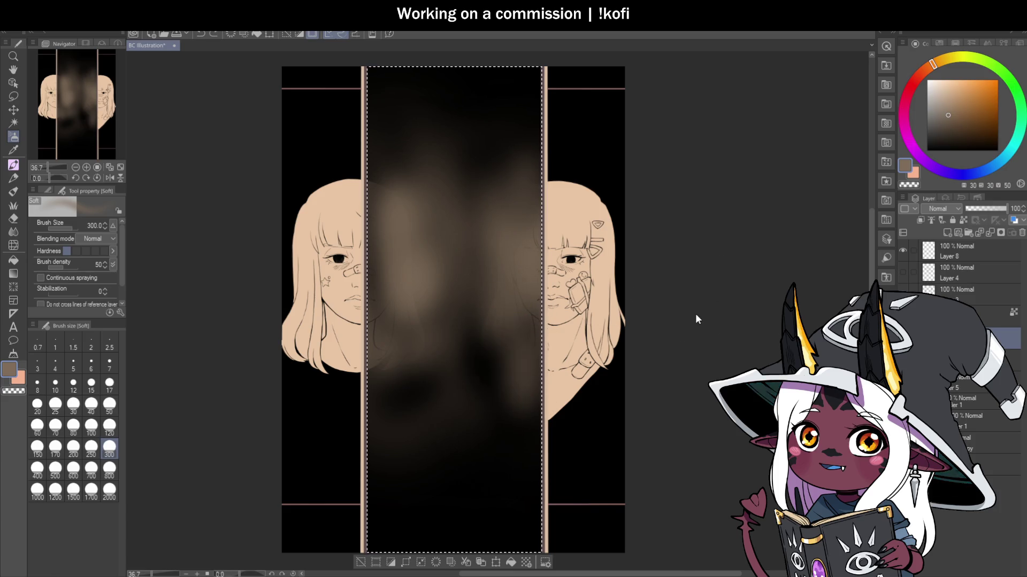
{"action": "key", "text": "ctrl+z"}
{"action": "key", "text": "ctrl+z"}
{"action": "key", "text": "ctrl+z"}
{"action": "key", "text": "ctrl+z"}
{"action": "key", "text": "ctrl+z"}
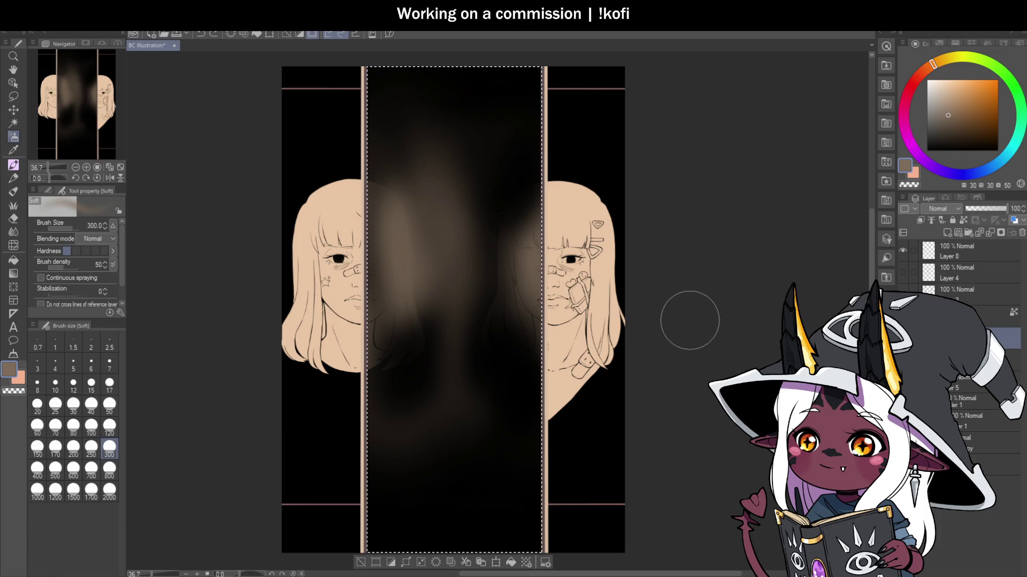
{"action": "key", "text": "ctrl+z"}
{"action": "key", "text": "ctrl+z"}
{"action": "key", "text": "ctrl+z"}
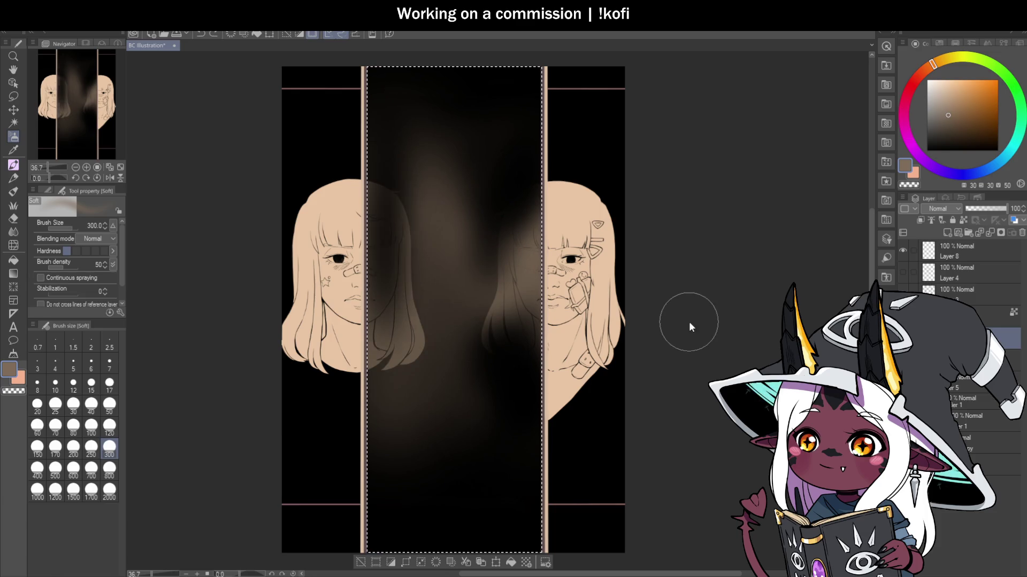
{"action": "key", "text": "ctrl+z"}
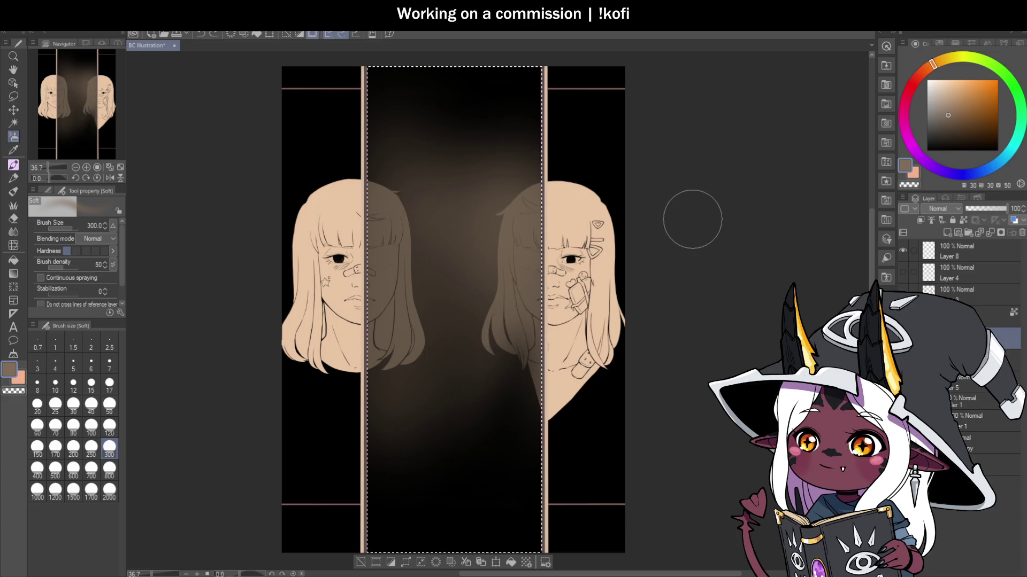
{"action": "scroll", "coordinate": [599, 272], "scroll_direction": "down", "scroll_amount": 2}
{"action": "scroll", "coordinate": [634, 325], "scroll_direction": "up", "scroll_amount": 1}
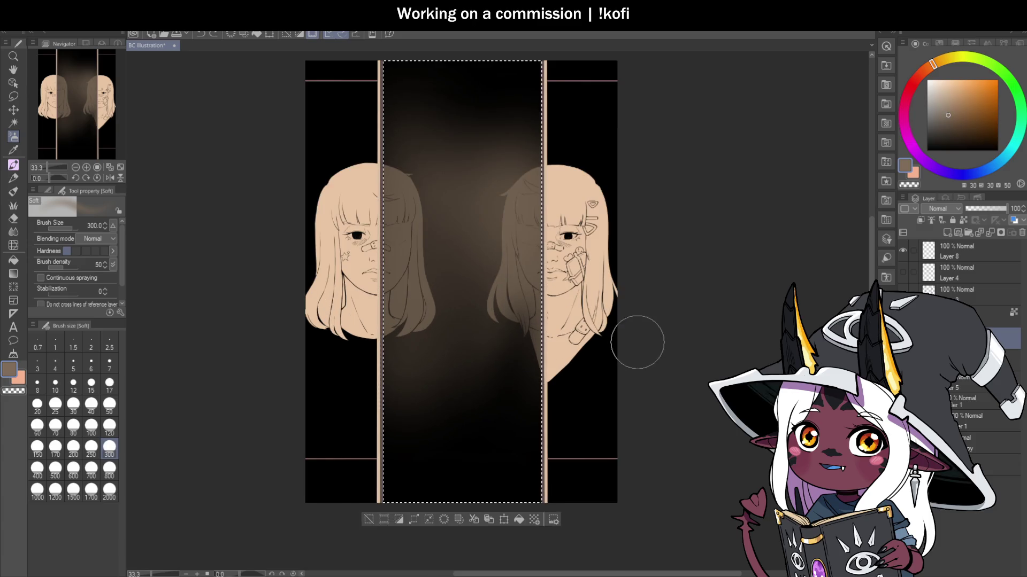
Step: Add soft brown shading down the centre panel's right side and clear the selection
{"action": "mouse_move", "coordinate": [536, 169]}
{"action": "left_mouse_down"}
{"action": "mouse_move", "coordinate": [518, 172]}
{"action": "mouse_move", "coordinate": [504, 252]}
{"action": "mouse_move", "coordinate": [535, 389]}
{"action": "mouse_move", "coordinate": [516, 320]}
{"action": "mouse_move", "coordinate": [492, 309]}
{"action": "mouse_move", "coordinate": [504, 286]}
{"action": "mouse_move", "coordinate": [401, 229]}
{"action": "mouse_move", "coordinate": [401, 248]}
{"action": "mouse_move", "coordinate": [393, 153]}
{"action": "mouse_move", "coordinate": [408, 309]}
{"action": "mouse_move", "coordinate": [394, 270]}
{"action": "mouse_move", "coordinate": [403, 240]}
{"action": "left_mouse_up"}
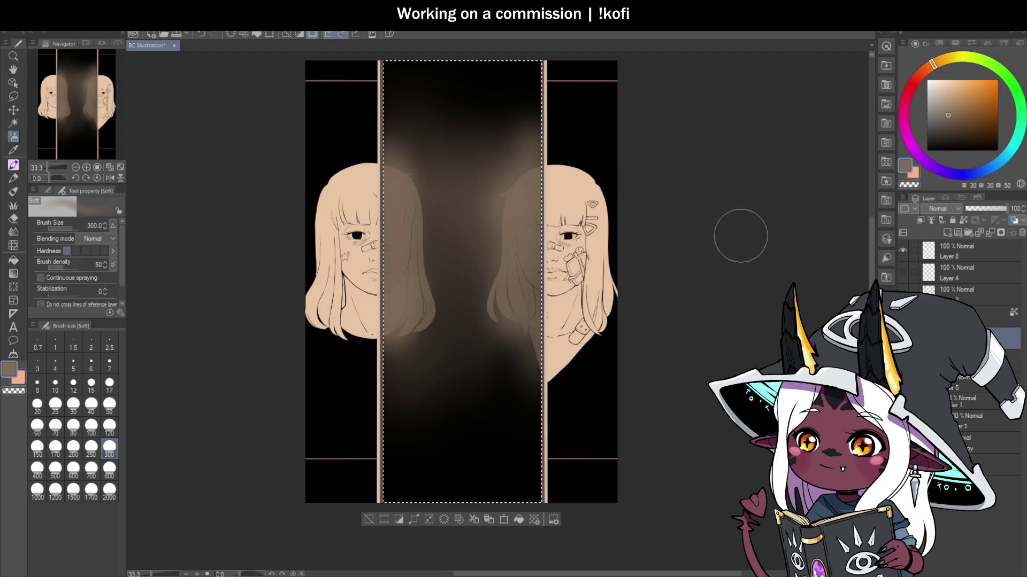
{"action": "scroll", "coordinate": [590, 328], "scroll_direction": "down", "scroll_amount": 3}
{"action": "scroll", "coordinate": [590, 328], "scroll_direction": "up", "scroll_amount": 3}
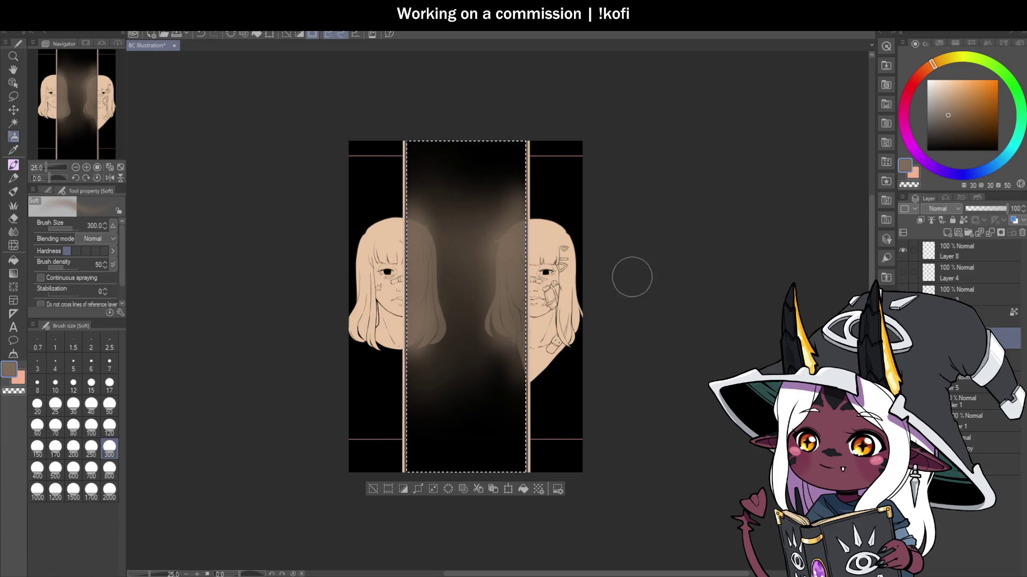
{"action": "key", "text": "m"}
{"action": "key", "text": "ctrl+d"}
{"action": "scroll", "coordinate": [605, 319], "scroll_direction": "down", "scroll_amount": 3}
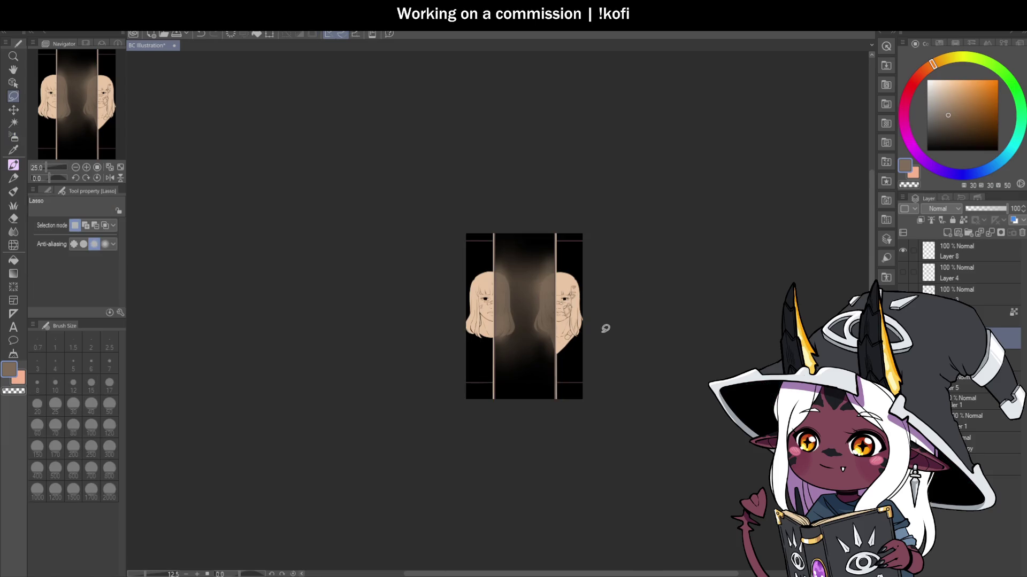
{"action": "scroll", "coordinate": [599, 326], "scroll_direction": "up", "scroll_amount": 3}
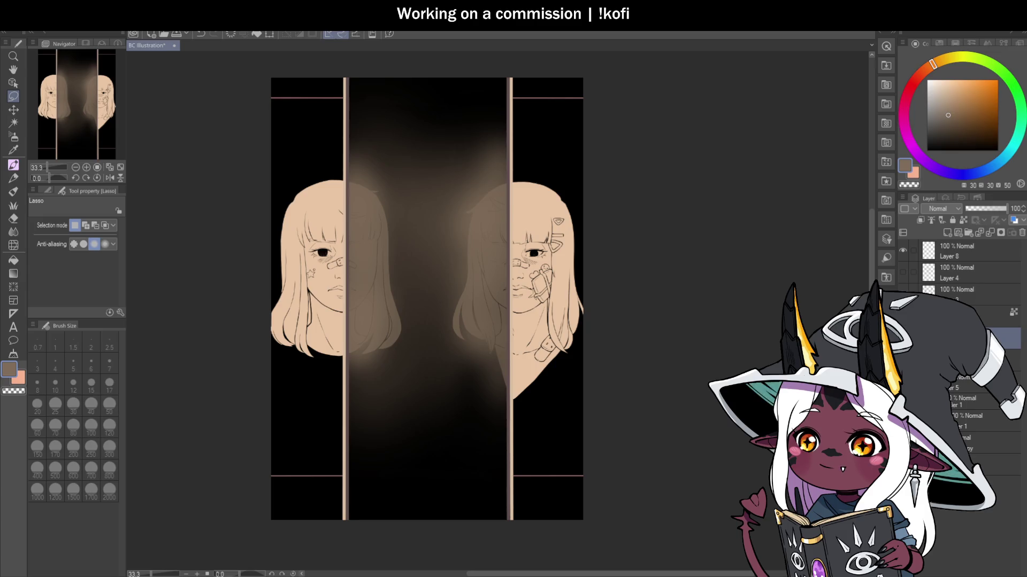
Step: Save the illustration with Ctrl+S and zoom out and back in to review it
{"action": "key", "text": "ctrl+s"}
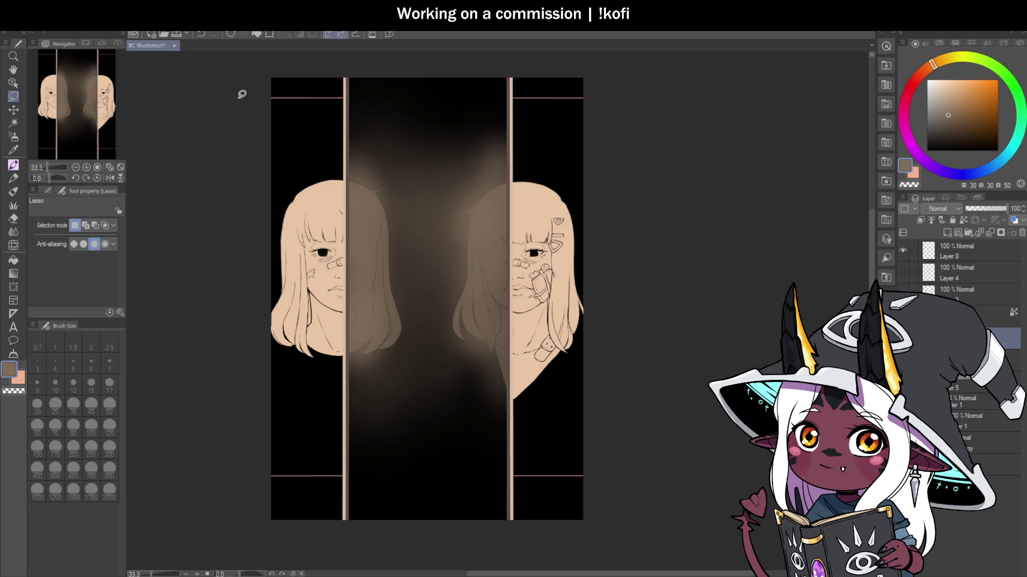
{"action": "scroll", "coordinate": [616, 266], "scroll_direction": "down", "scroll_amount": 3}
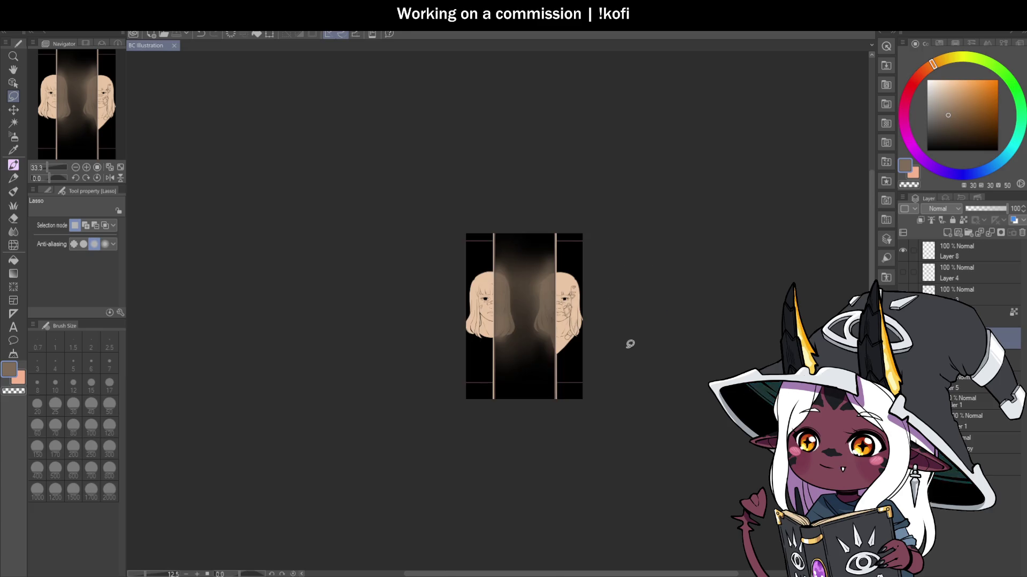
{"action": "scroll", "coordinate": [582, 344], "scroll_direction": "up", "scroll_amount": 3}
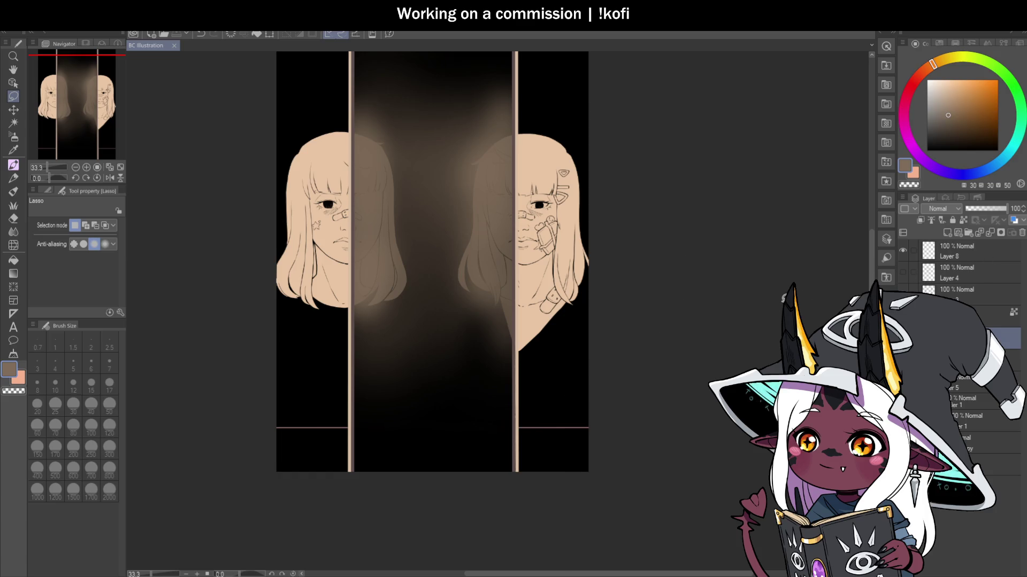
{"action": "scroll", "coordinate": [581, 323], "scroll_direction": "down", "scroll_amount": 1}
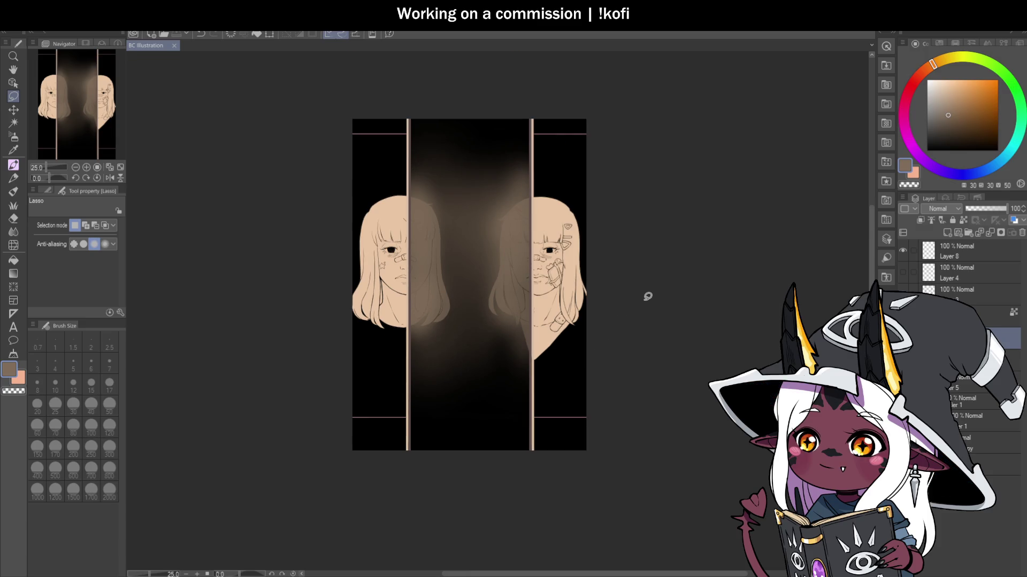
{"action": "scroll", "coordinate": [608, 255], "scroll_direction": "up", "scroll_amount": 1}
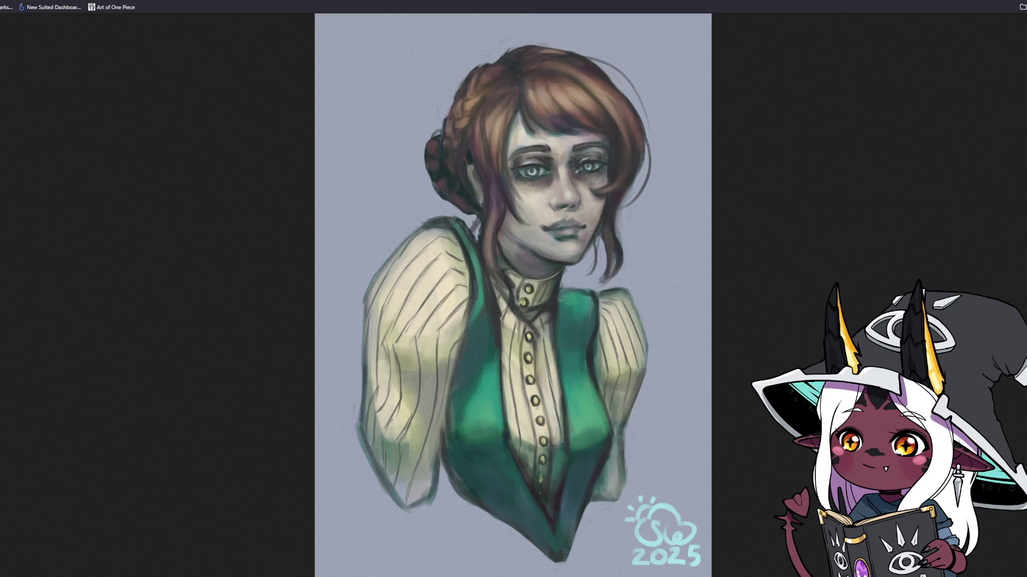
{"action": "left_click", "coordinate": [600, 118]}
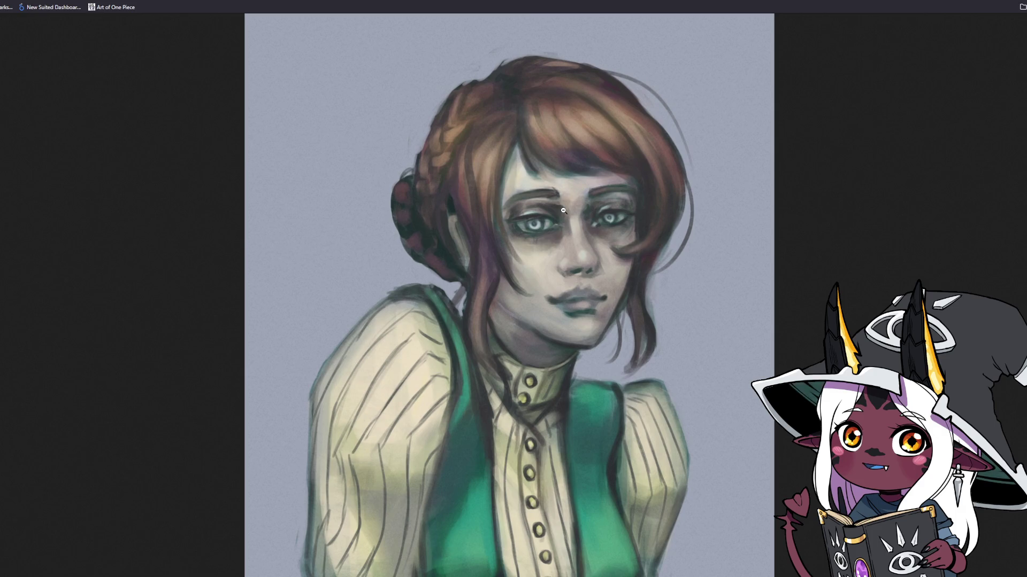
{"action": "scroll", "coordinate": [564, 252], "scroll_direction": "down", "scroll_amount": 1}
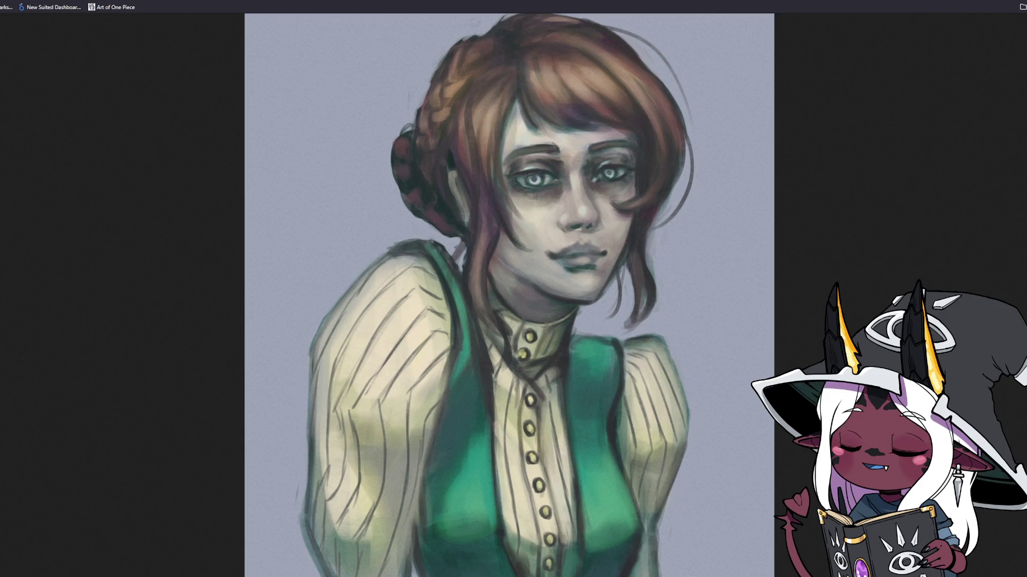
{"action": "scroll", "coordinate": [584, 490], "scroll_direction": "down", "scroll_amount": 3}
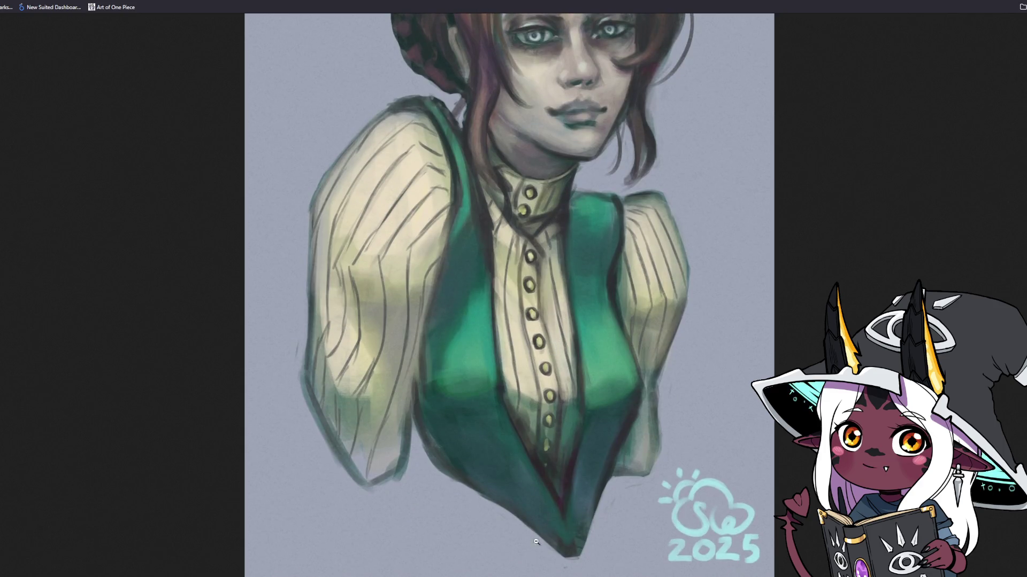
{"action": "scroll", "coordinate": [584, 491], "scroll_direction": "up", "scroll_amount": 4}
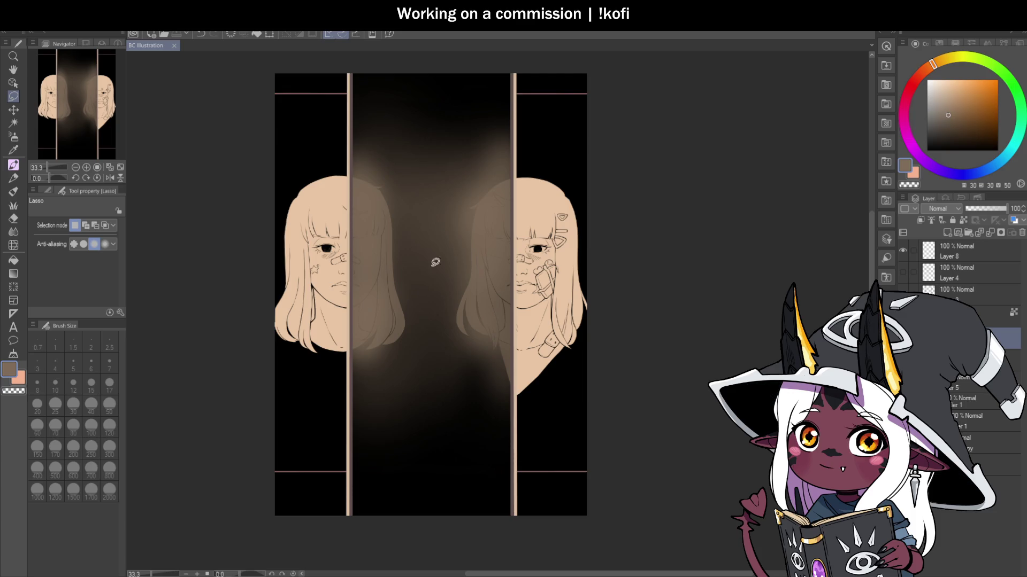
Step: Zoom the canvas in and out to review the finished portraits and glowing panel
{"action": "scroll", "coordinate": [469, 247], "scroll_direction": "up", "scroll_amount": 2}
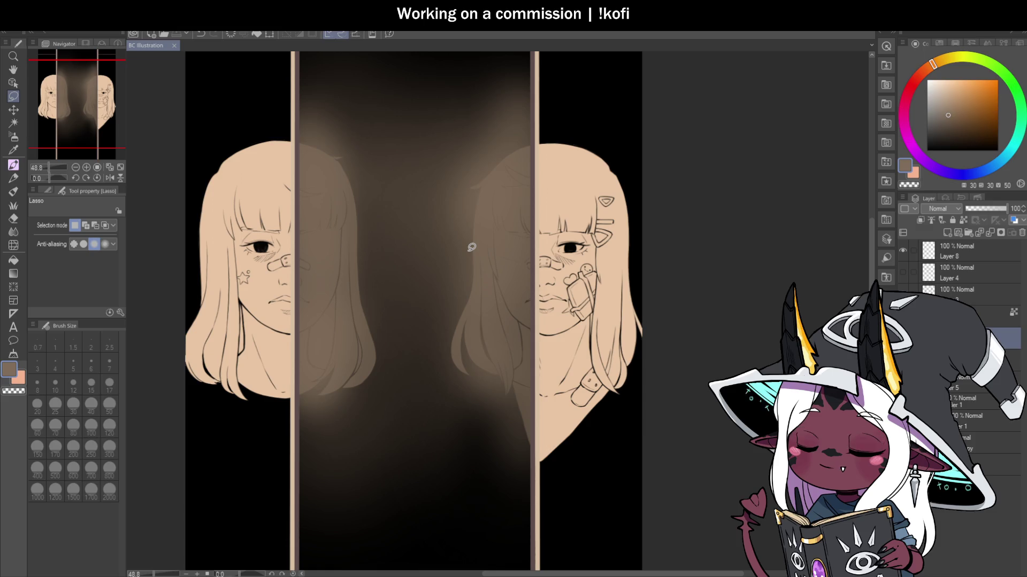
{"action": "scroll", "coordinate": [371, 256], "scroll_direction": "down", "scroll_amount": 2}
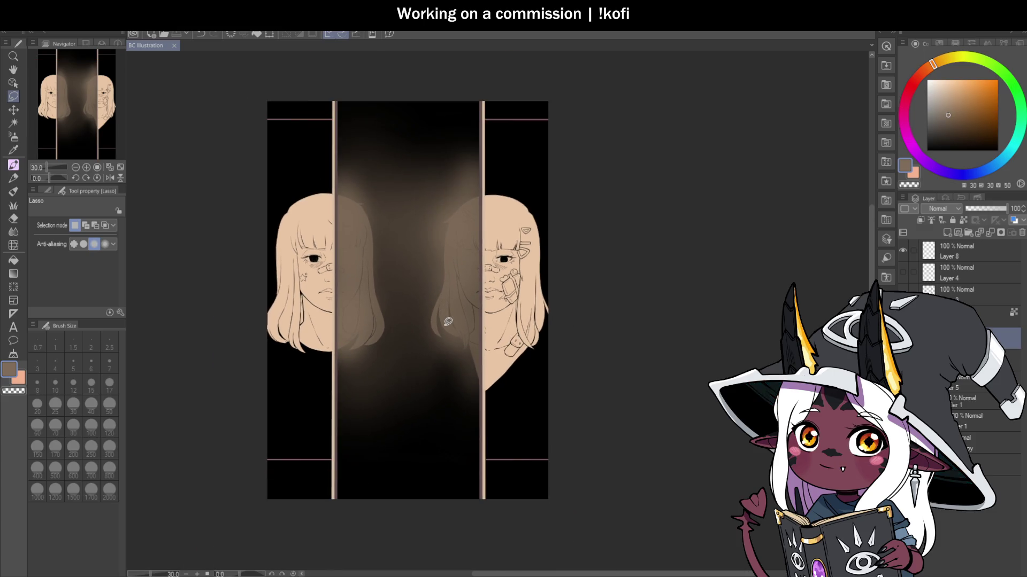
{"action": "scroll", "coordinate": [447, 329], "scroll_direction": "up", "scroll_amount": 1}
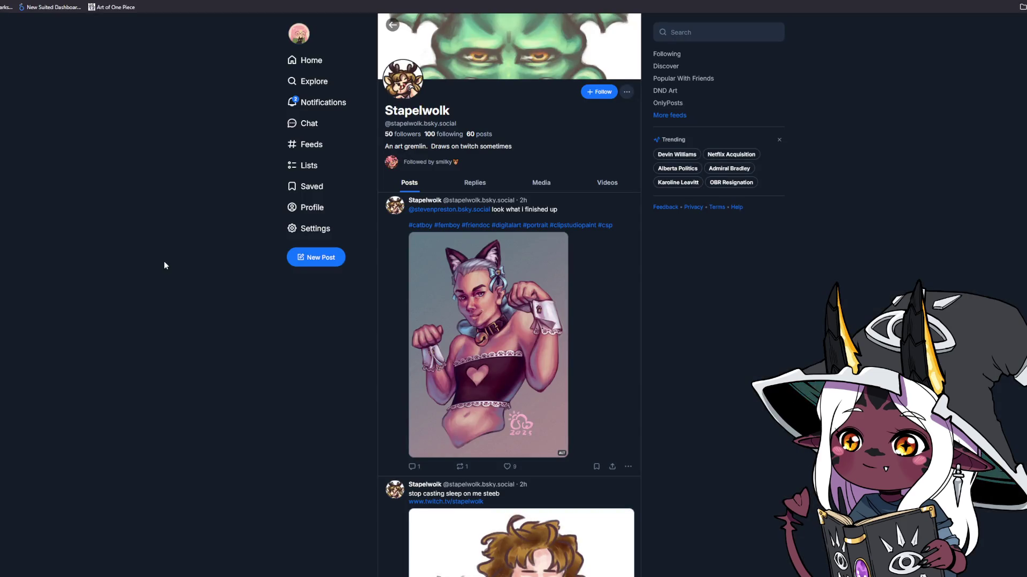
Step: View the catboy artwork full-screen, like the post, and follow the artist's account
{"action": "left_click", "coordinate": [487, 320]}
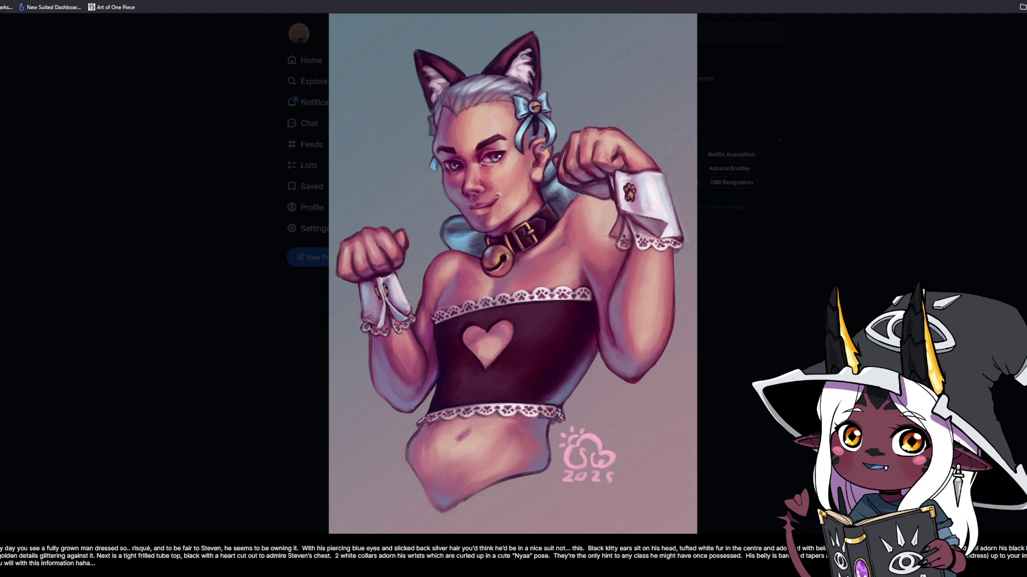
{"action": "key", "text": "Escape"}
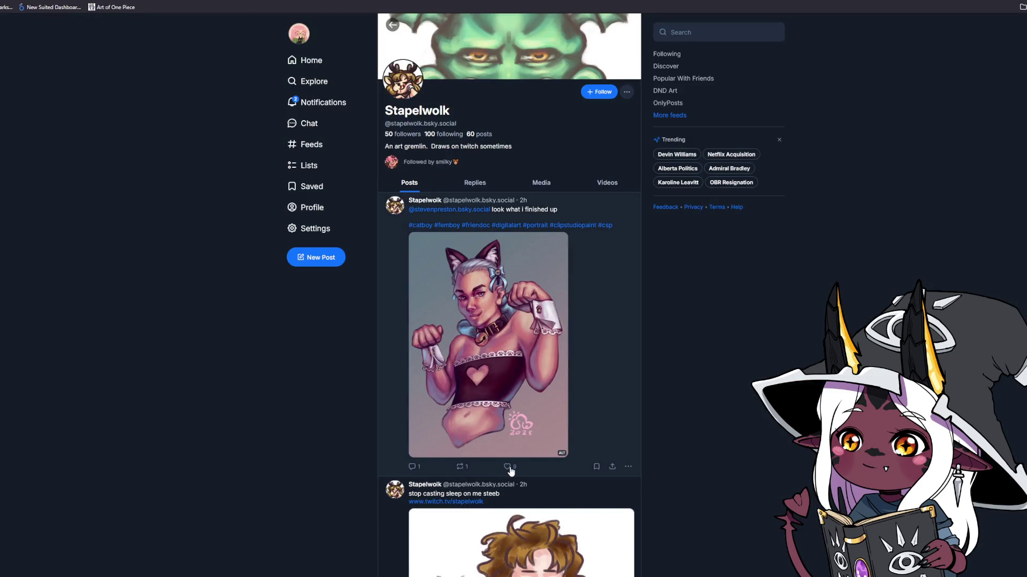
{"action": "left_click", "coordinate": [506, 466]}
{"action": "left_click", "coordinate": [601, 92]}
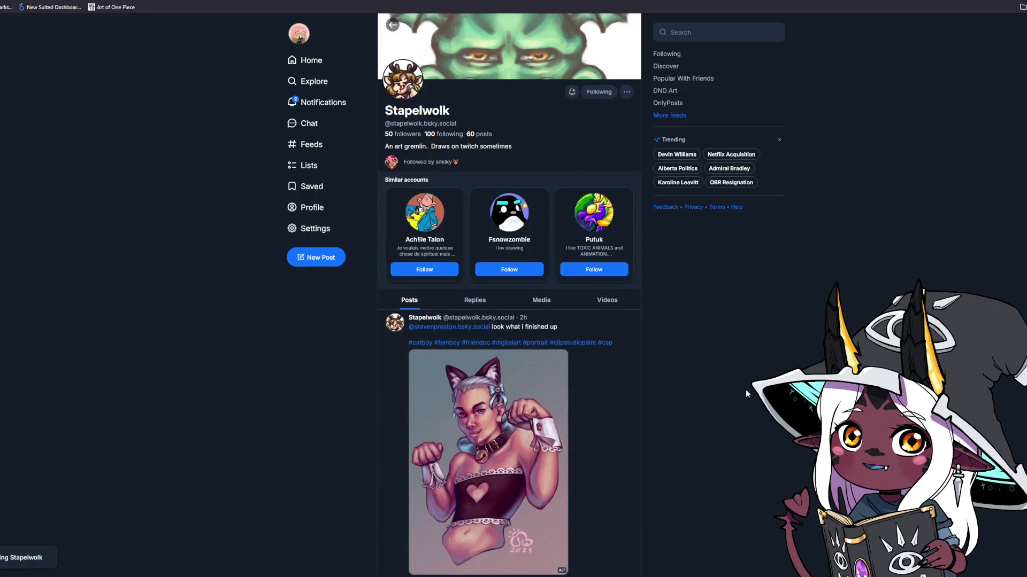
Step: Scroll the feed to view the cat drawing post, then filter the profile to media posts
{"action": "scroll", "coordinate": [686, 303], "scroll_direction": "down", "scroll_amount": 2}
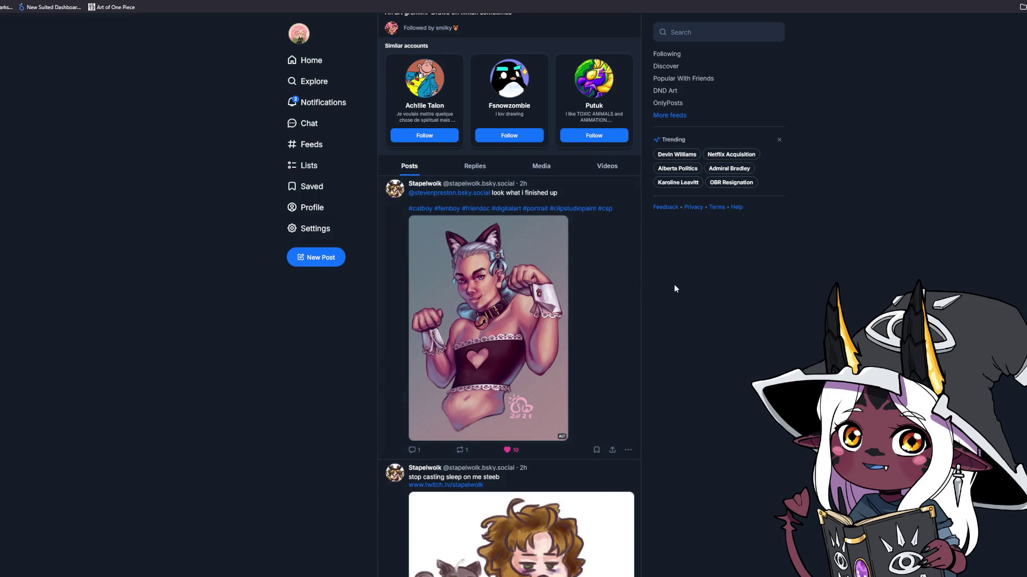
{"action": "scroll", "coordinate": [674, 286], "scroll_direction": "down", "scroll_amount": 1}
{"action": "scroll", "coordinate": [676, 284], "scroll_direction": "down", "scroll_amount": 3}
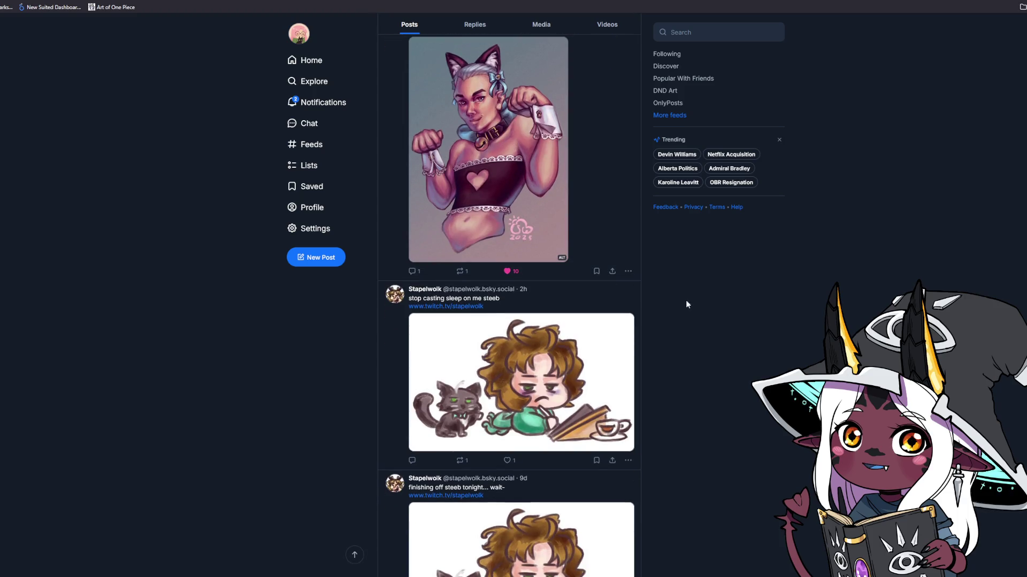
{"action": "left_click", "coordinate": [468, 423]}
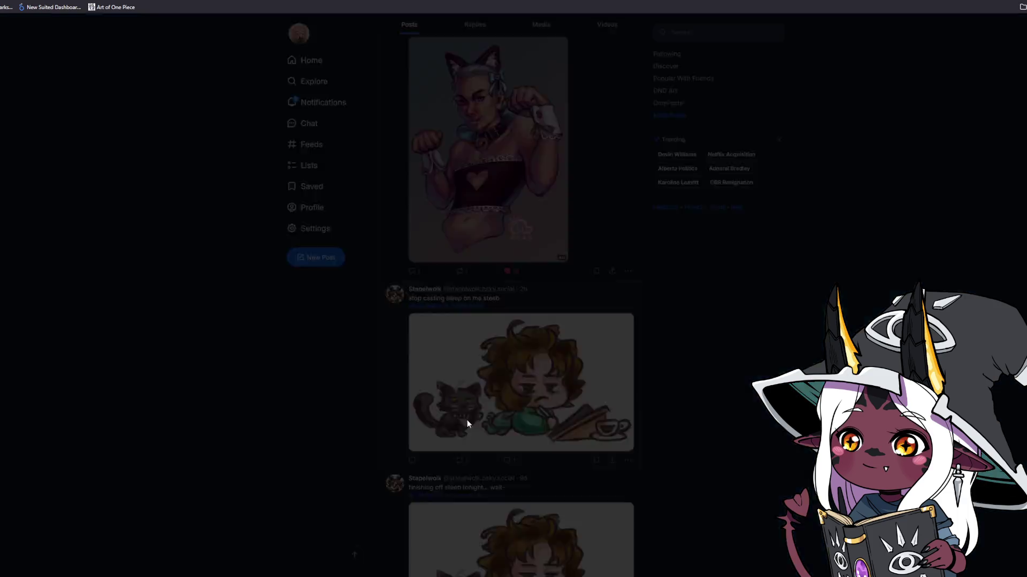
{"action": "left_click", "coordinate": [357, 364]}
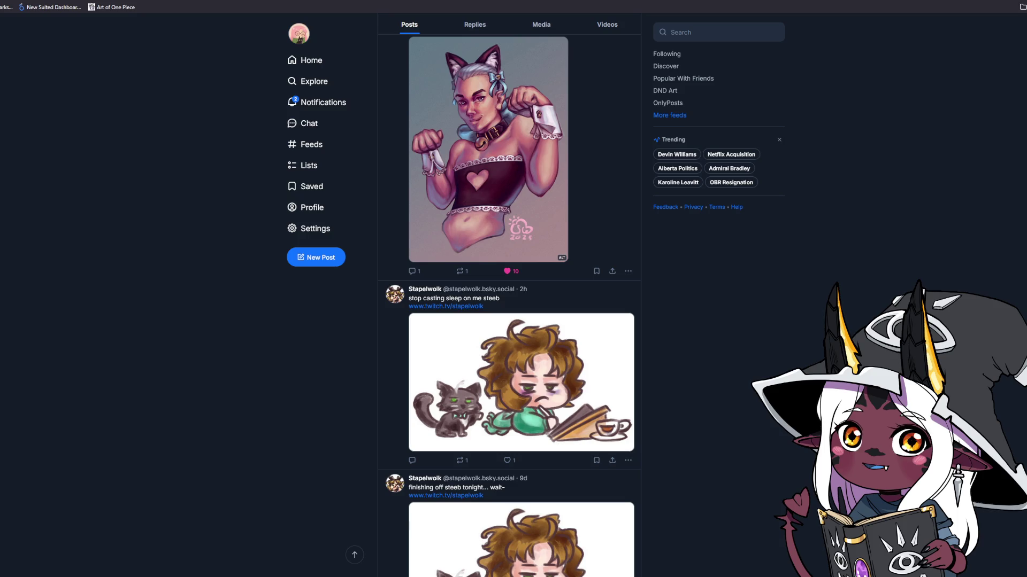
{"action": "scroll", "coordinate": [746, 360], "scroll_direction": "down", "scroll_amount": 2}
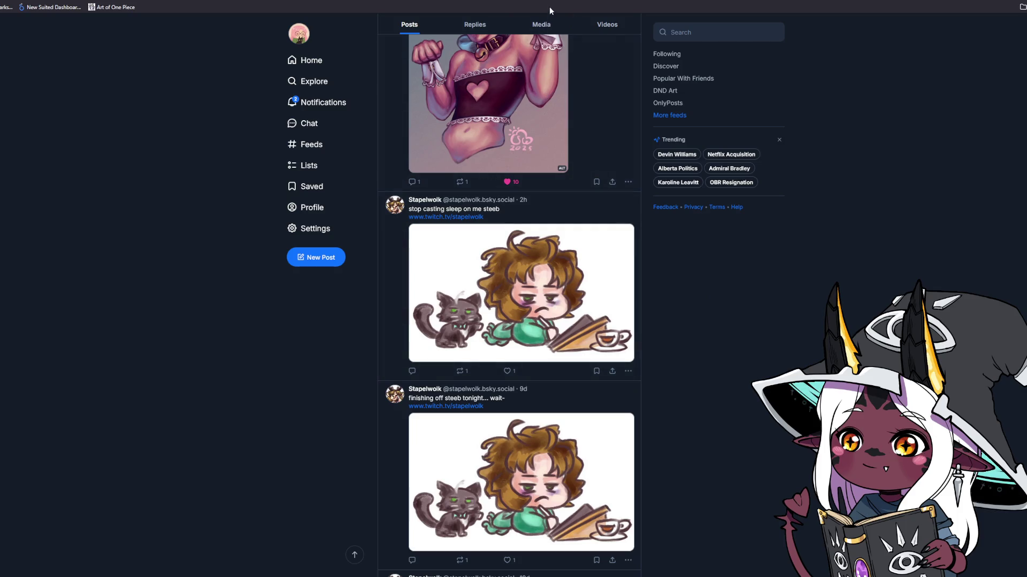
{"action": "left_click", "coordinate": [548, 25]}
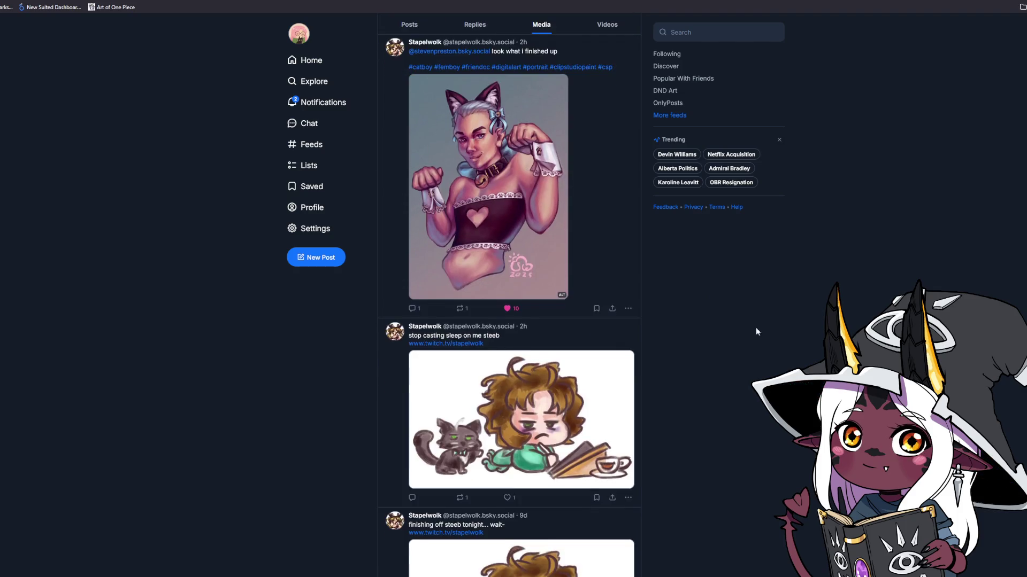
Step: Browse the Media tab and view the catboy artwork full-screen, then close it
{"action": "scroll", "coordinate": [755, 327], "scroll_direction": "down", "scroll_amount": 2}
{"action": "scroll", "coordinate": [509, 305], "scroll_direction": "down", "scroll_amount": 10}
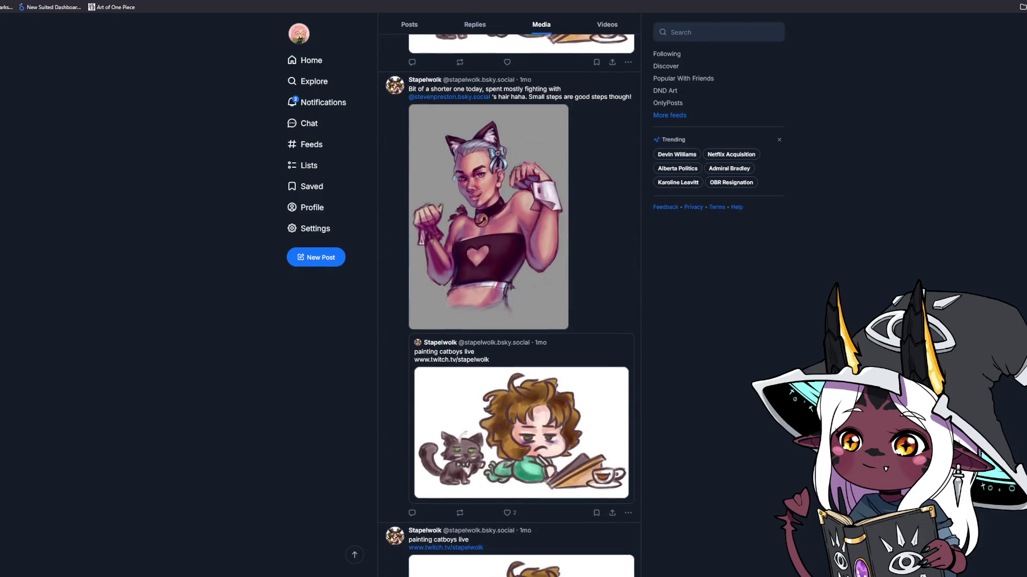
{"action": "scroll", "coordinate": [509, 305], "scroll_direction": "up", "scroll_amount": 2}
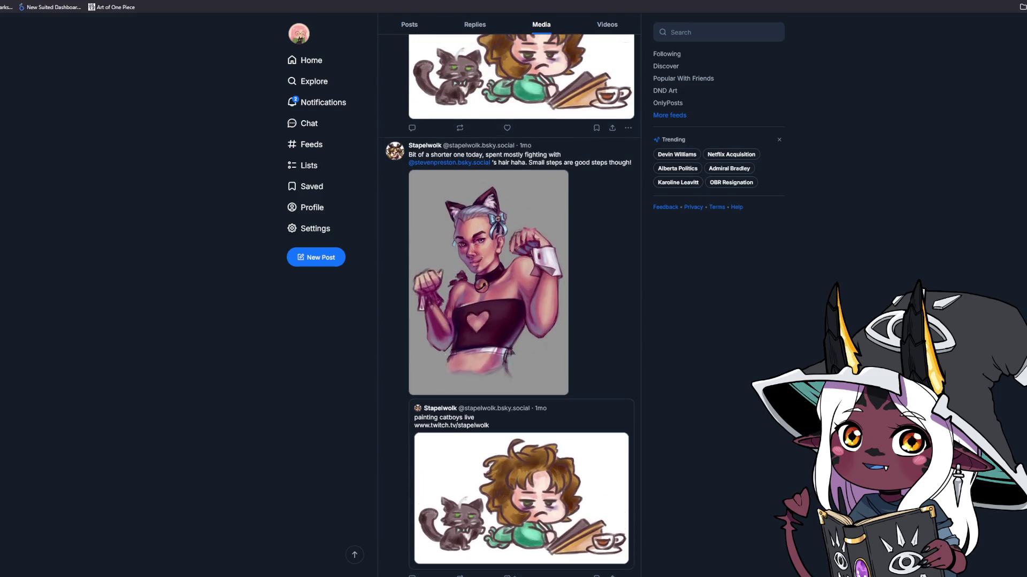
{"action": "scroll", "coordinate": [509, 306], "scroll_direction": "up", "scroll_amount": 6}
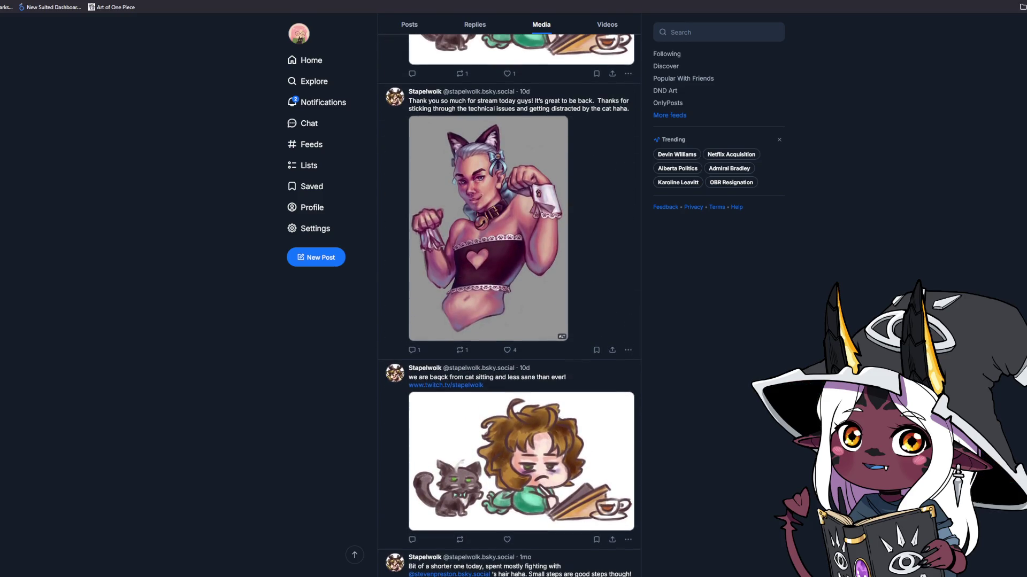
{"action": "scroll", "coordinate": [509, 306], "scroll_direction": "up", "scroll_amount": 15}
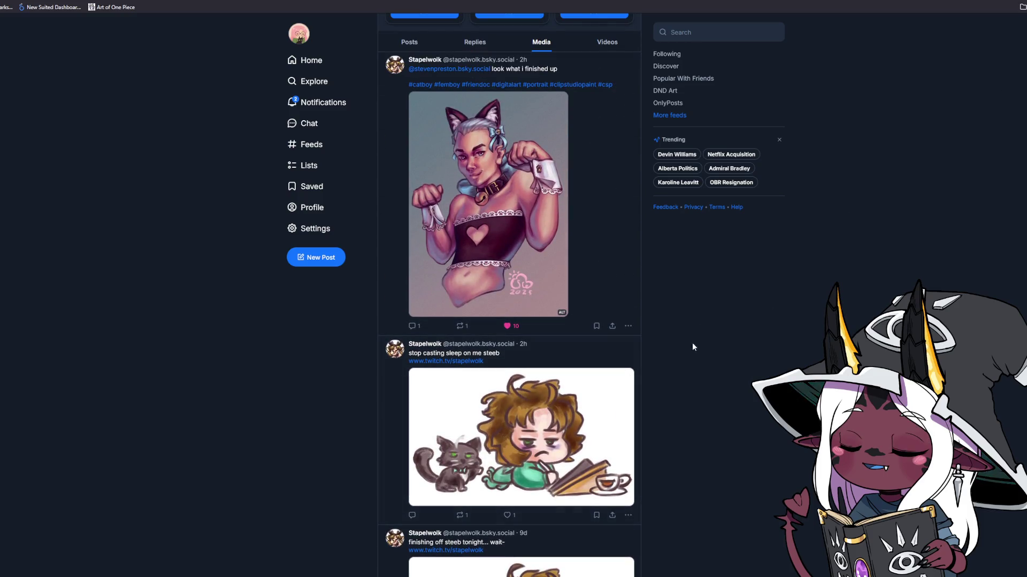
{"action": "left_click", "coordinate": [508, 251]}
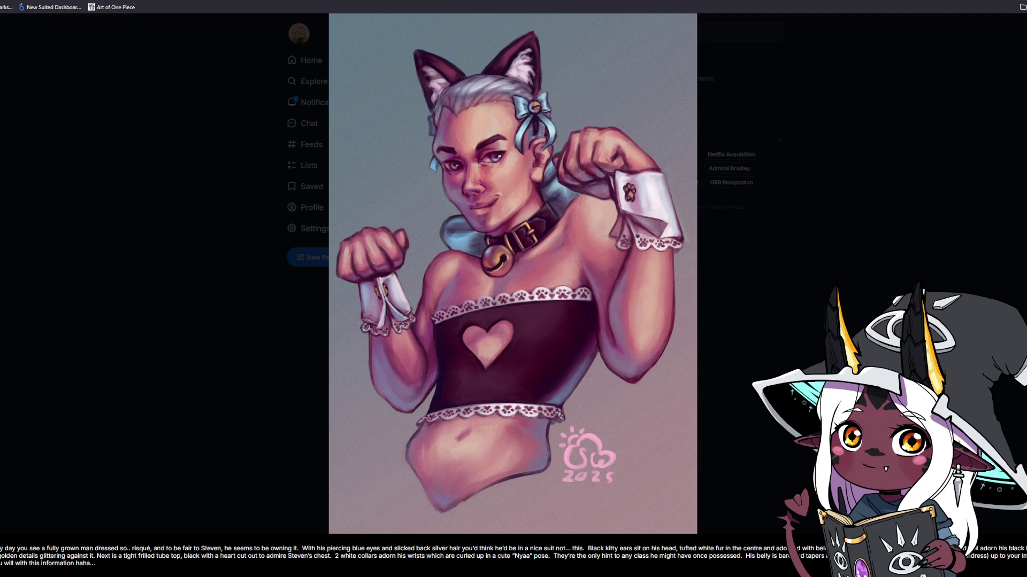
{"action": "left_click", "coordinate": [171, 306]}
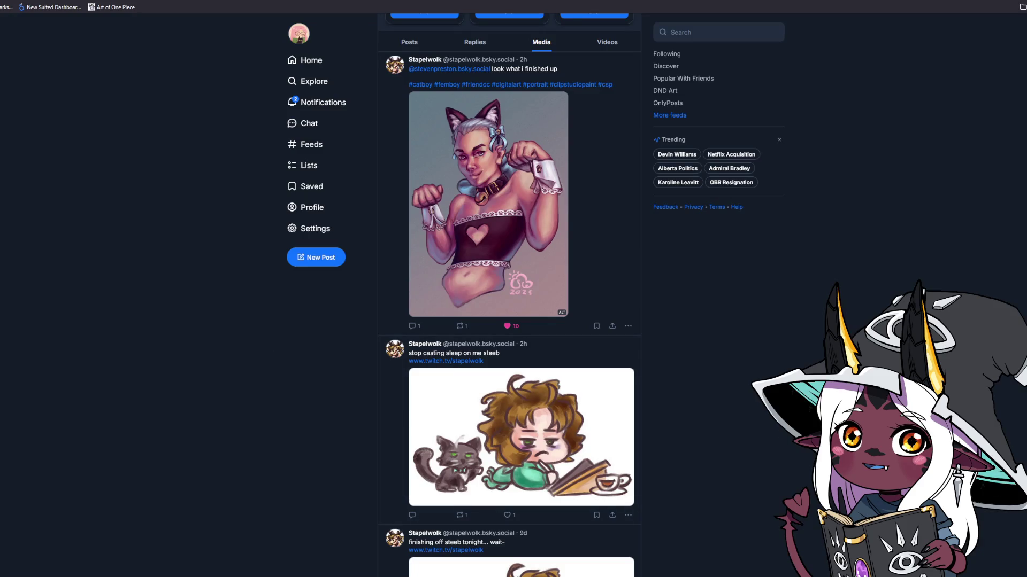
Step: Scroll down the media posts and enlarge the cyberpunk character artwork
{"action": "scroll", "coordinate": [508, 305], "scroll_direction": "down", "scroll_amount": 10}
{"action": "scroll", "coordinate": [510, 305], "scroll_direction": "down", "scroll_amount": 10}
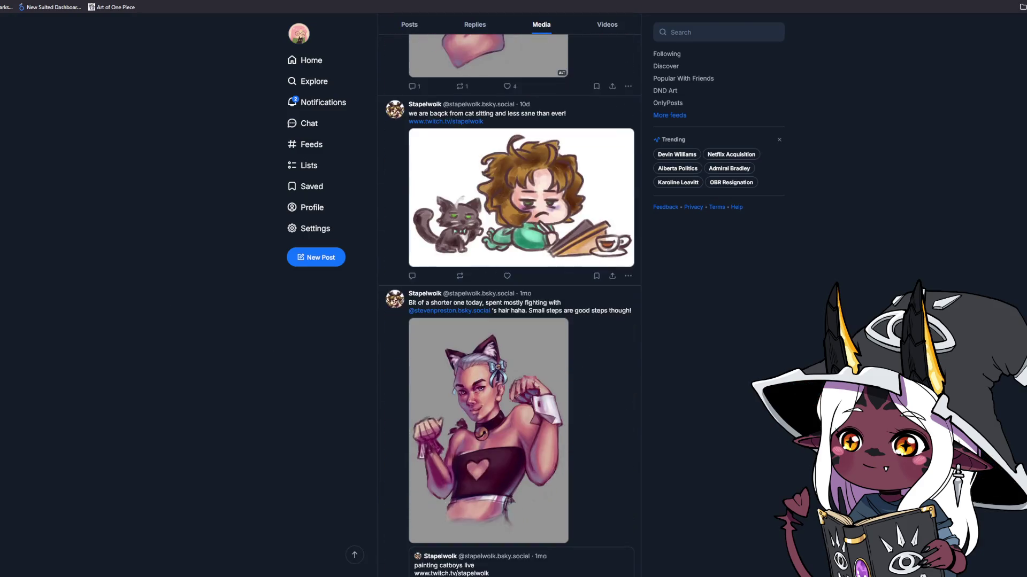
{"action": "scroll", "coordinate": [508, 305], "scroll_direction": "down", "scroll_amount": 10}
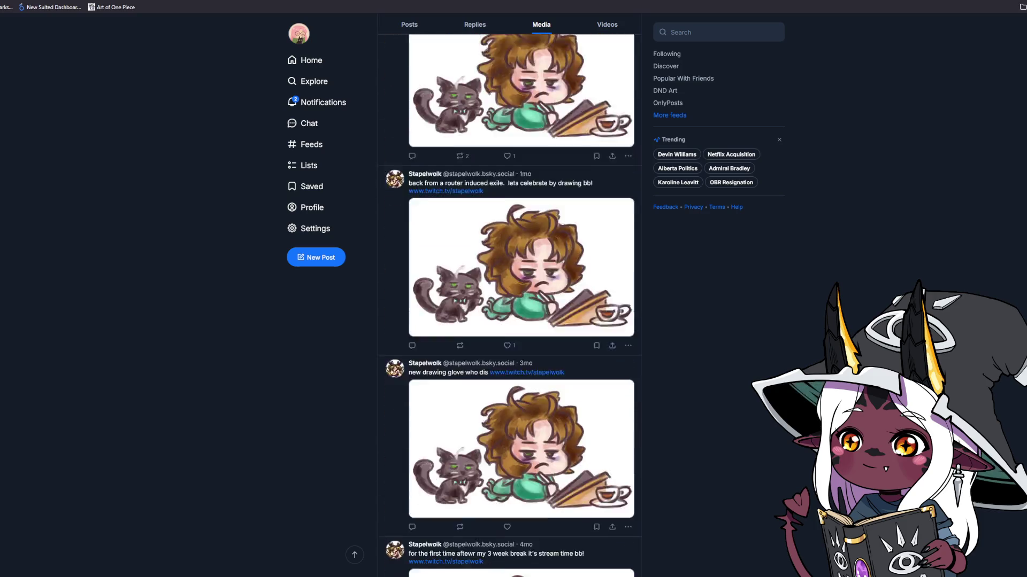
{"action": "scroll", "coordinate": [791, 393], "scroll_direction": "down", "scroll_amount": 2}
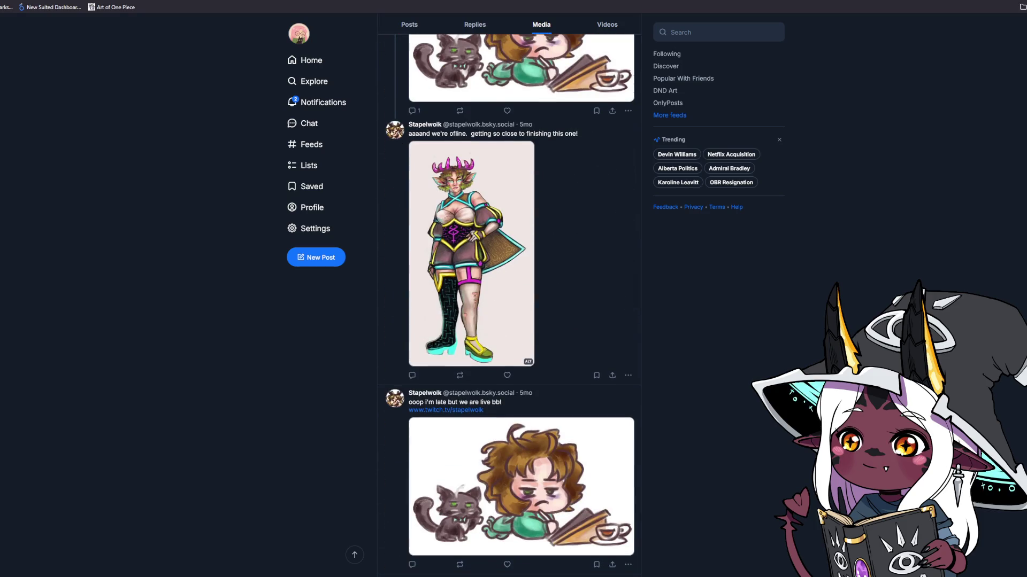
{"action": "left_click", "coordinate": [474, 294]}
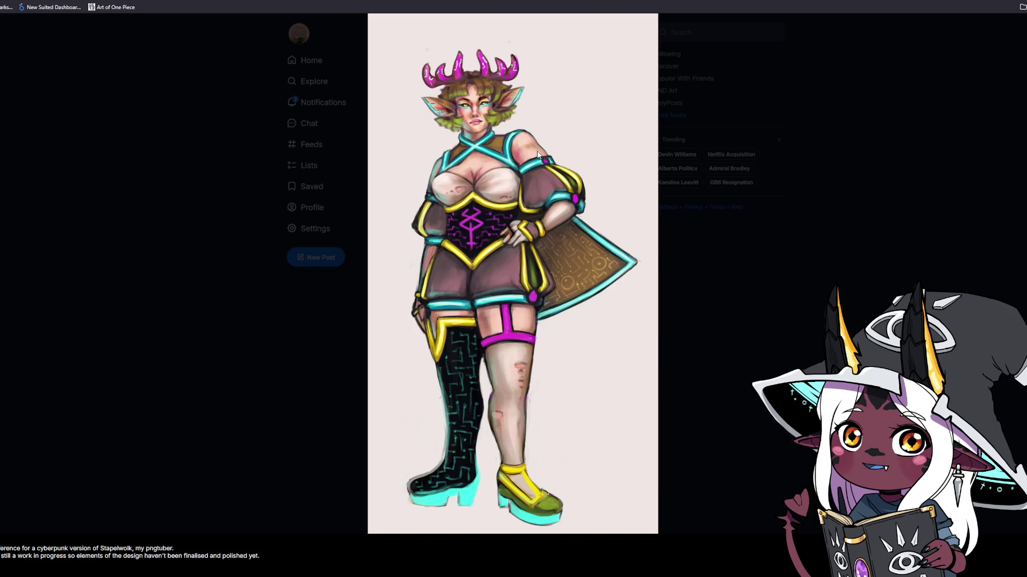
Step: Close the cyberpunk artwork and like its outfit post
{"action": "left_click", "coordinate": [501, 127]}
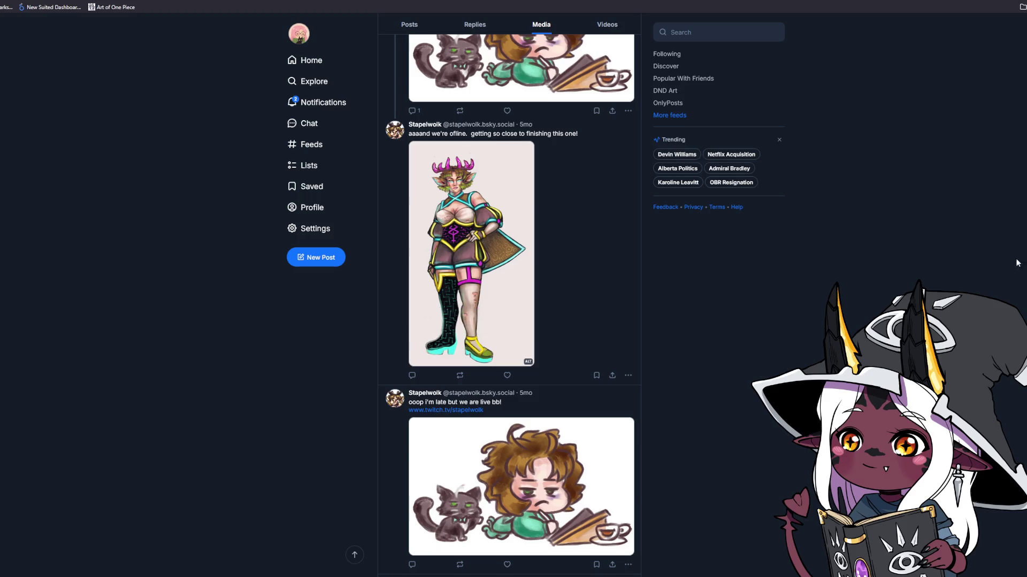
{"action": "scroll", "coordinate": [509, 231], "scroll_direction": "down", "scroll_amount": 3}
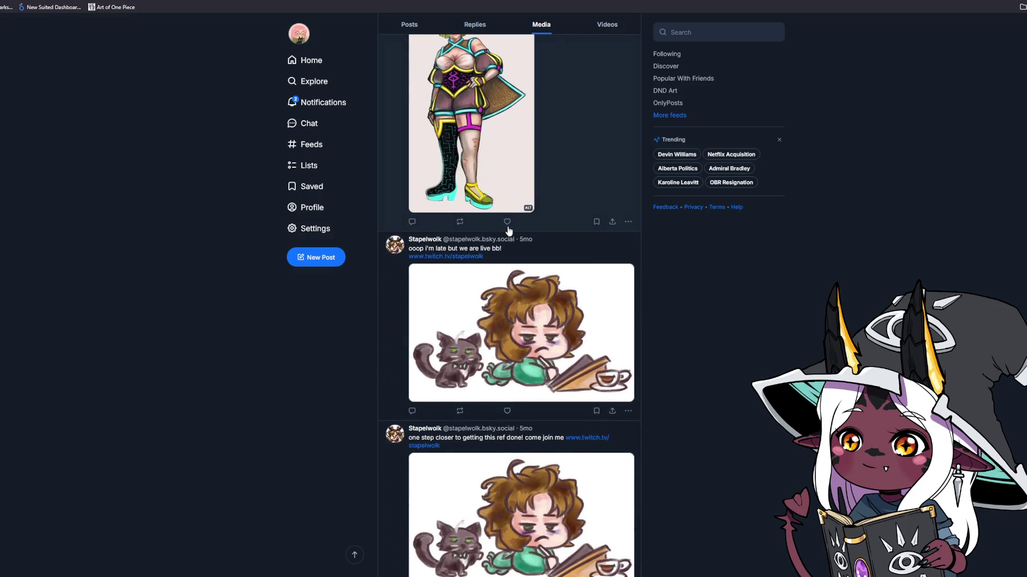
{"action": "left_click", "coordinate": [507, 222]}
Step: View the Worley Worley artwork full size, then close it
{"action": "scroll", "coordinate": [509, 231], "scroll_direction": "down", "scroll_amount": 7}
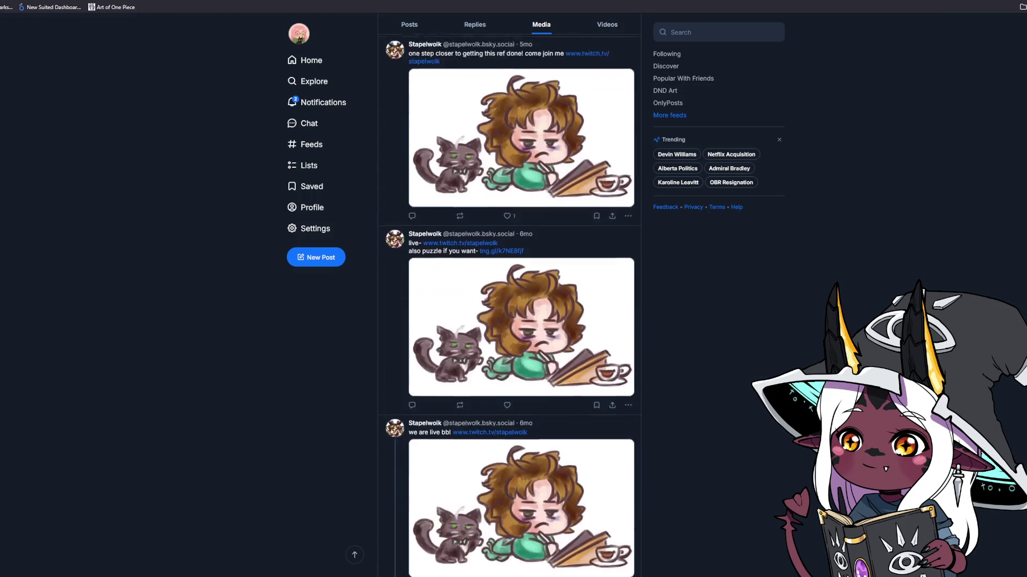
{"action": "scroll", "coordinate": [467, 233], "scroll_direction": "down", "scroll_amount": 10}
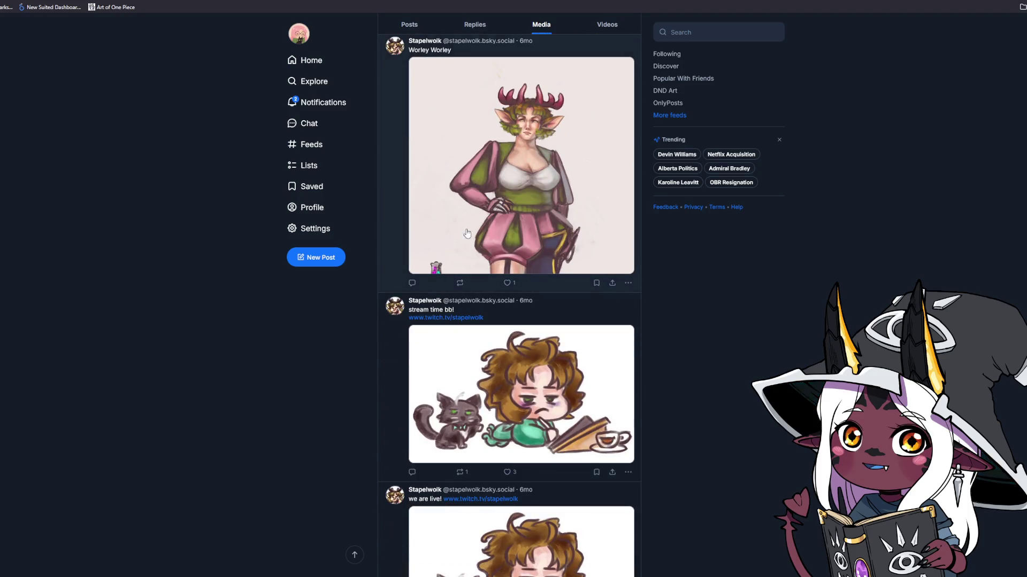
{"action": "left_click", "coordinate": [579, 190]}
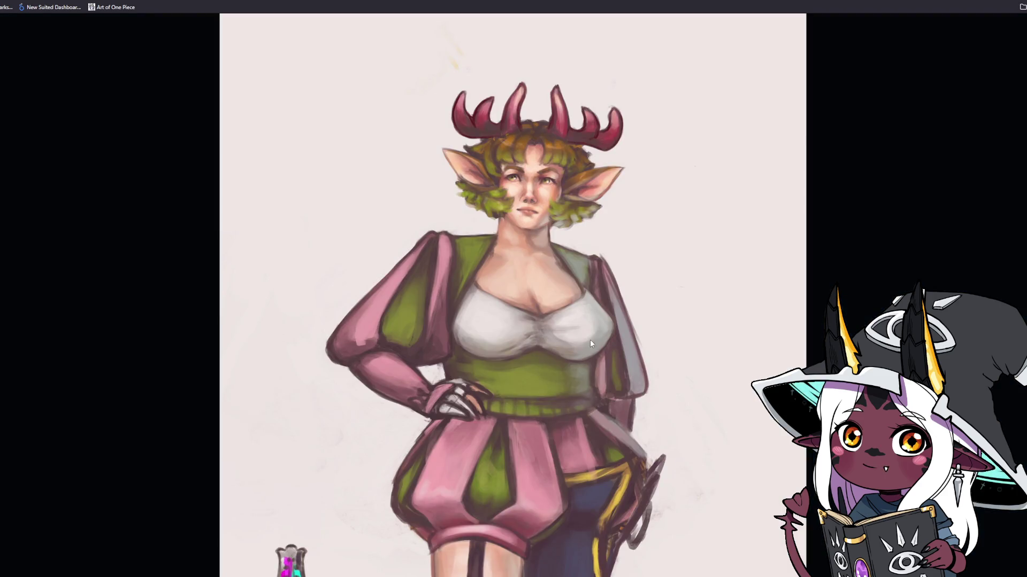
{"action": "key", "text": "Escape"}
Step: Look at the cyberpunk character artwork again, then scroll further down the media posts
{"action": "scroll", "coordinate": [581, 404], "scroll_direction": "up", "scroll_amount": 8}
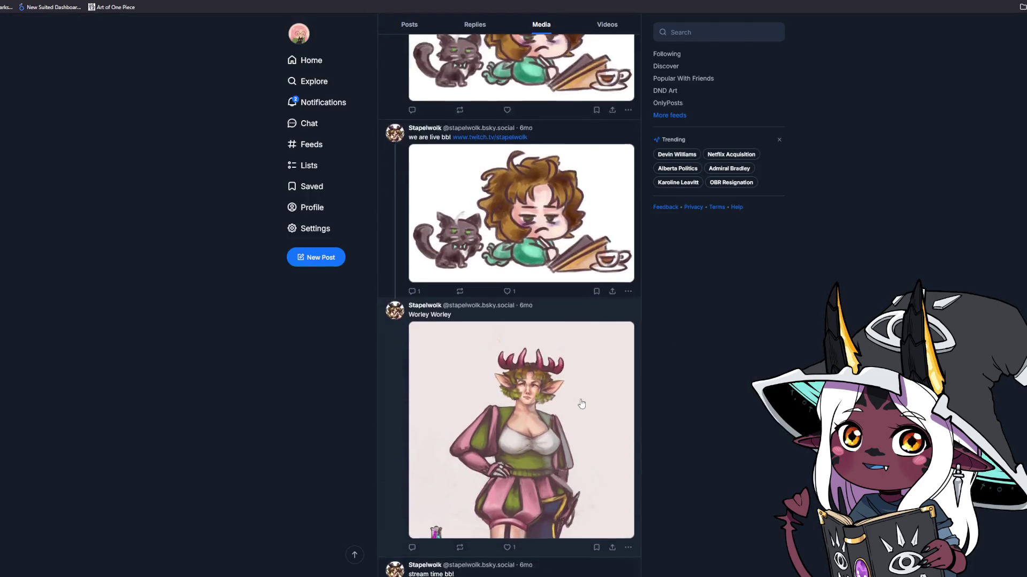
{"action": "scroll", "coordinate": [581, 404], "scroll_direction": "up", "scroll_amount": 10}
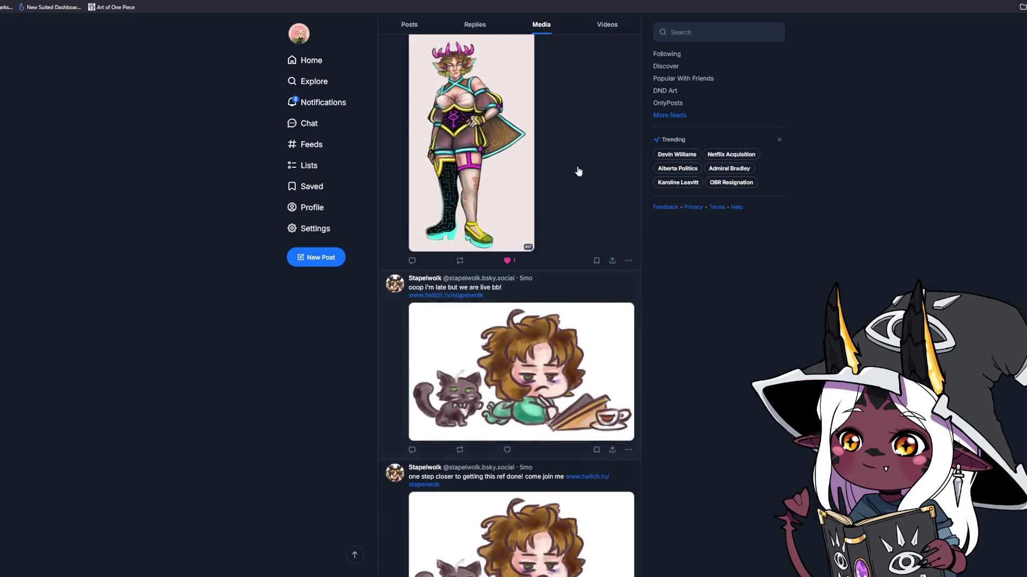
{"action": "left_click", "coordinate": [479, 114]}
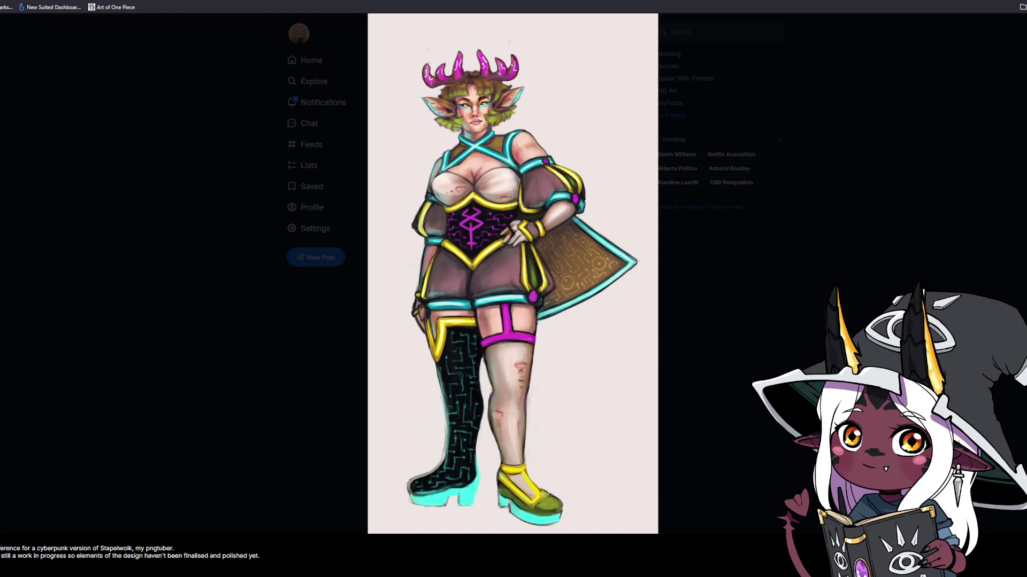
{"action": "left_click", "coordinate": [977, 288]}
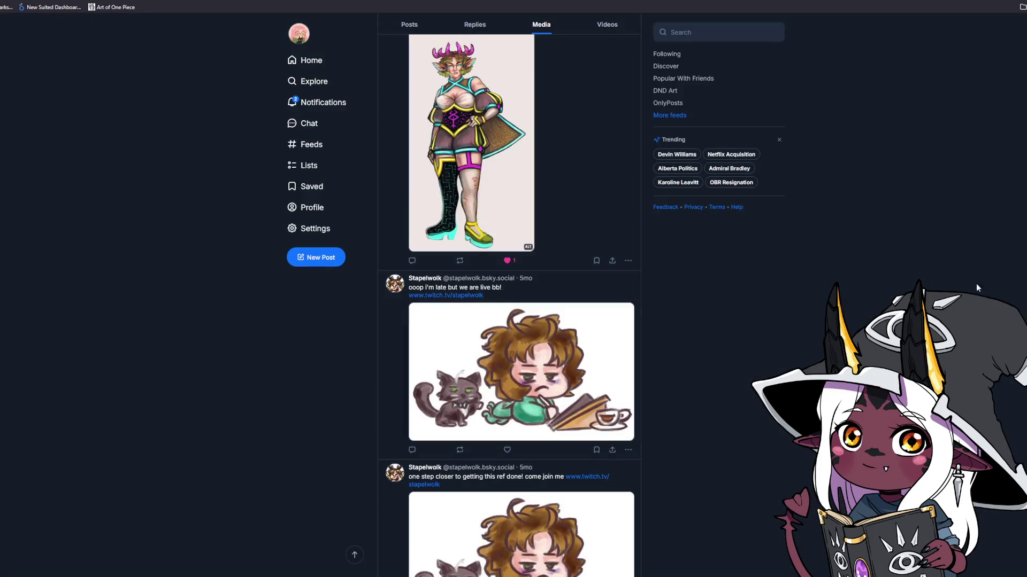
{"action": "scroll", "coordinate": [977, 288], "scroll_direction": "down", "scroll_amount": 5}
{"action": "scroll", "coordinate": [976, 289], "scroll_direction": "down", "scroll_amount": 8}
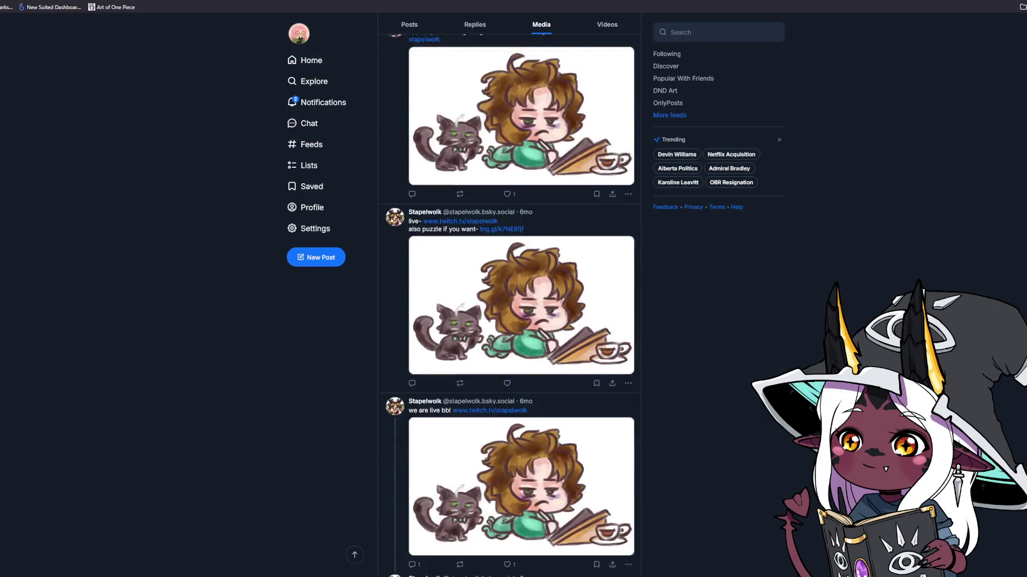
{"action": "scroll", "coordinate": [509, 305], "scroll_direction": "down", "scroll_amount": 8}
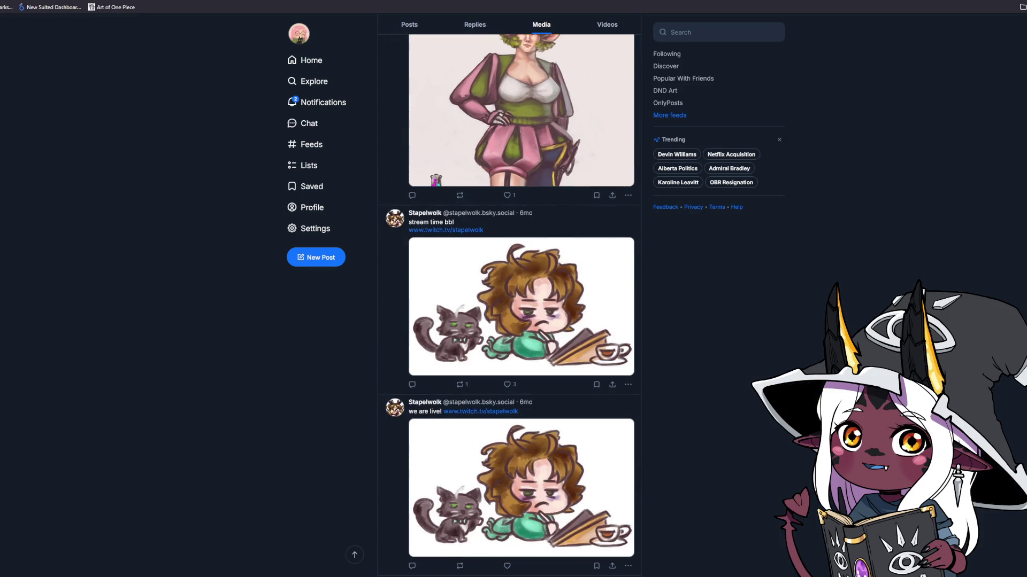
{"action": "scroll", "coordinate": [509, 305], "scroll_direction": "down", "scroll_amount": 1}
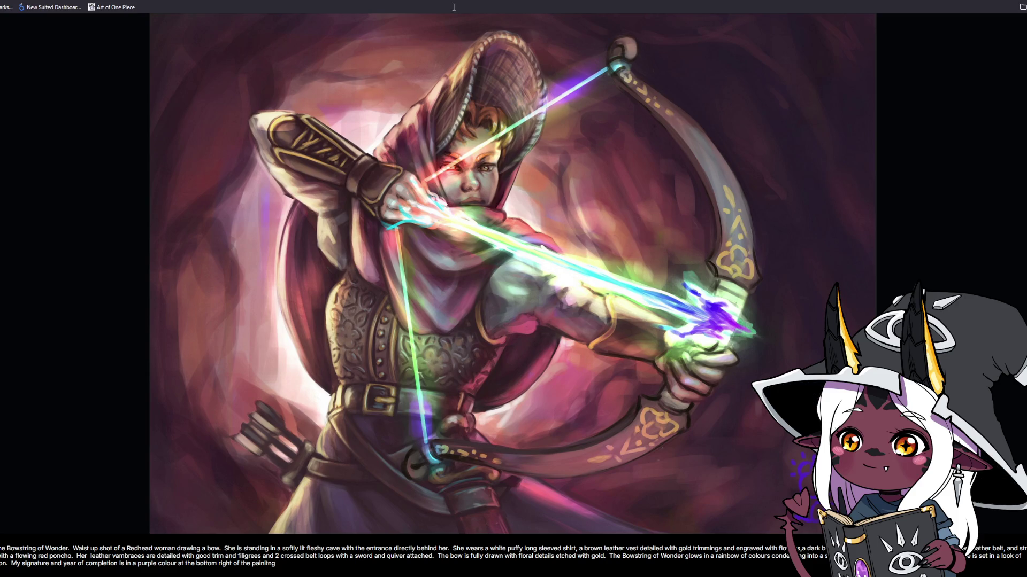
Step: Close the archer painting and view both Progress progress portraits full size
{"action": "left_click", "coordinate": [902, 240]}
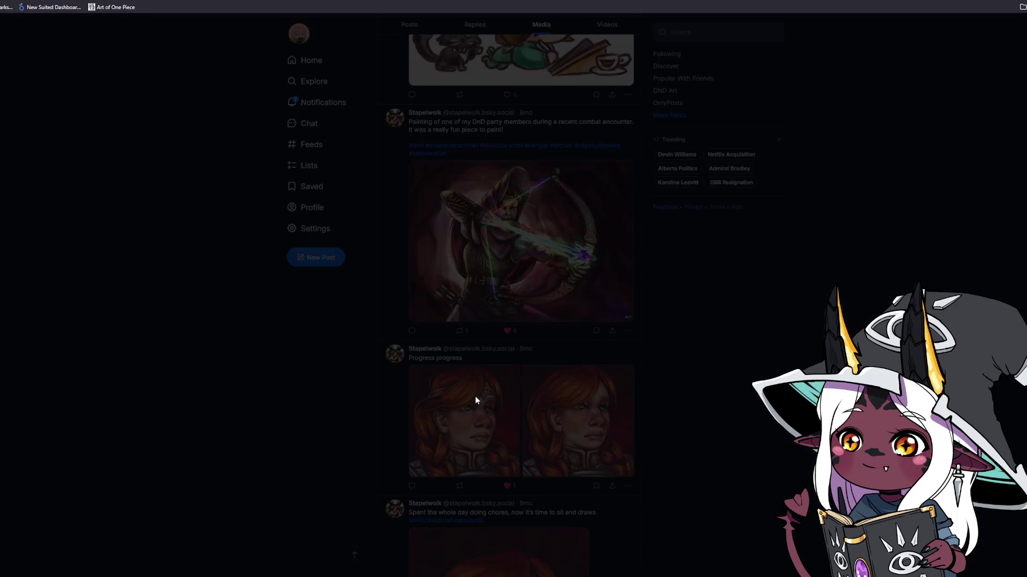
{"action": "left_click", "coordinate": [476, 400]}
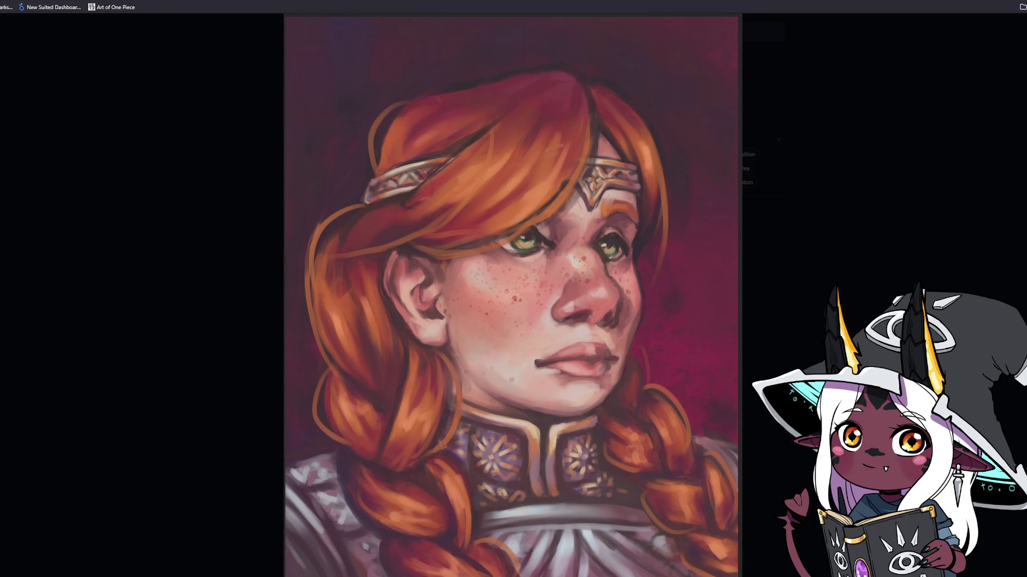
{"action": "key", "text": "Escape"}
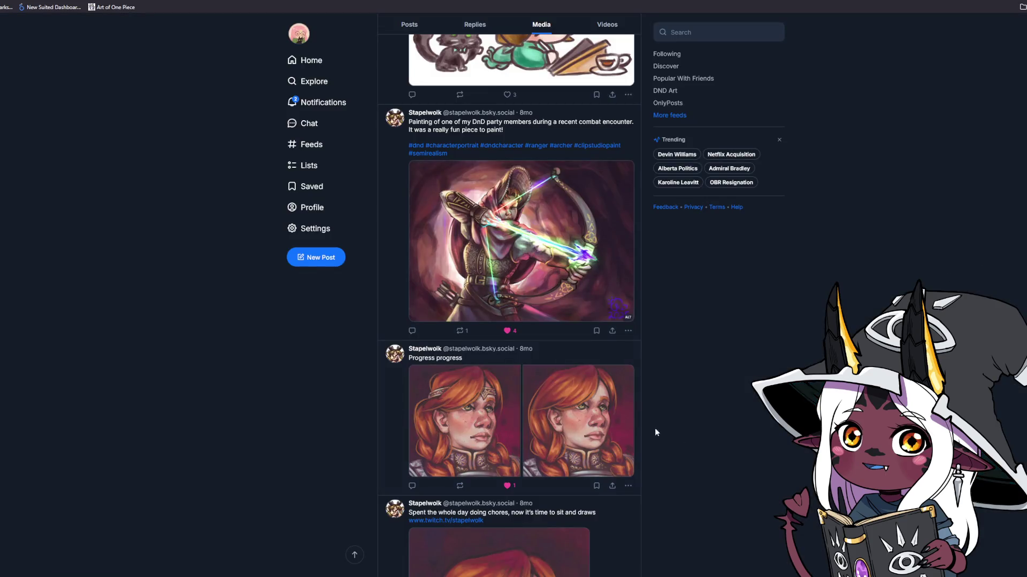
{"action": "left_click", "coordinate": [599, 417]}
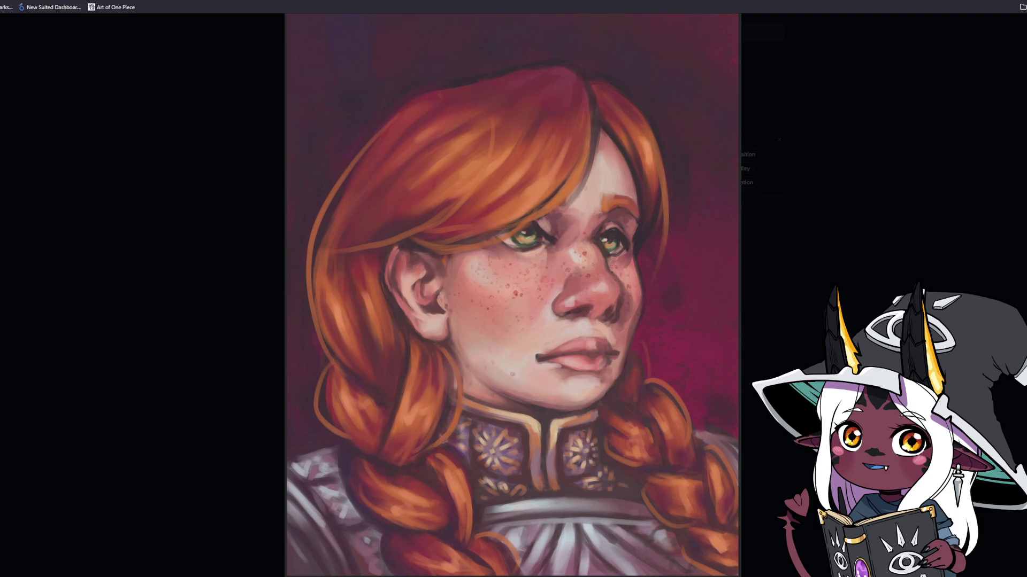
{"action": "key", "text": "Escape"}
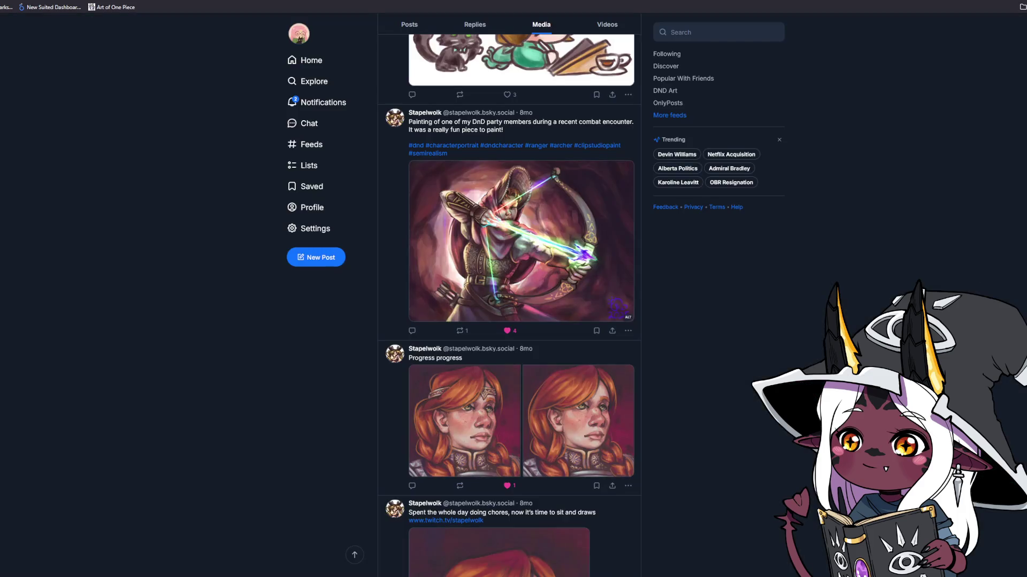
Step: Like the tuxedo cat photo post and enlarge the cat photo
{"action": "scroll", "coordinate": [697, 345], "scroll_direction": "down", "scroll_amount": 2}
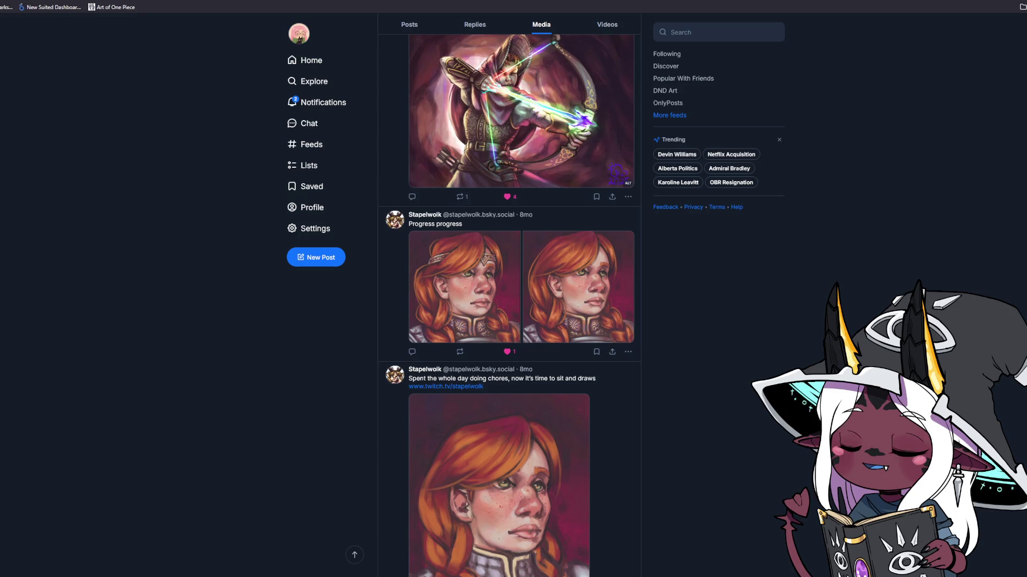
{"action": "scroll", "coordinate": [698, 348], "scroll_direction": "down", "scroll_amount": 1}
{"action": "scroll", "coordinate": [698, 349], "scroll_direction": "down", "scroll_amount": 1}
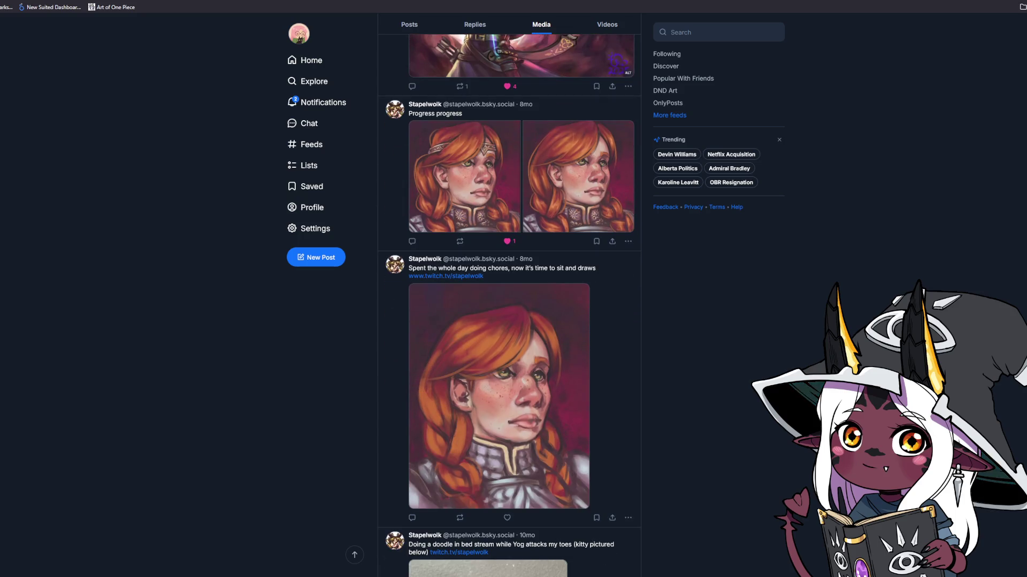
{"action": "scroll", "coordinate": [698, 349], "scroll_direction": "down", "scroll_amount": 5}
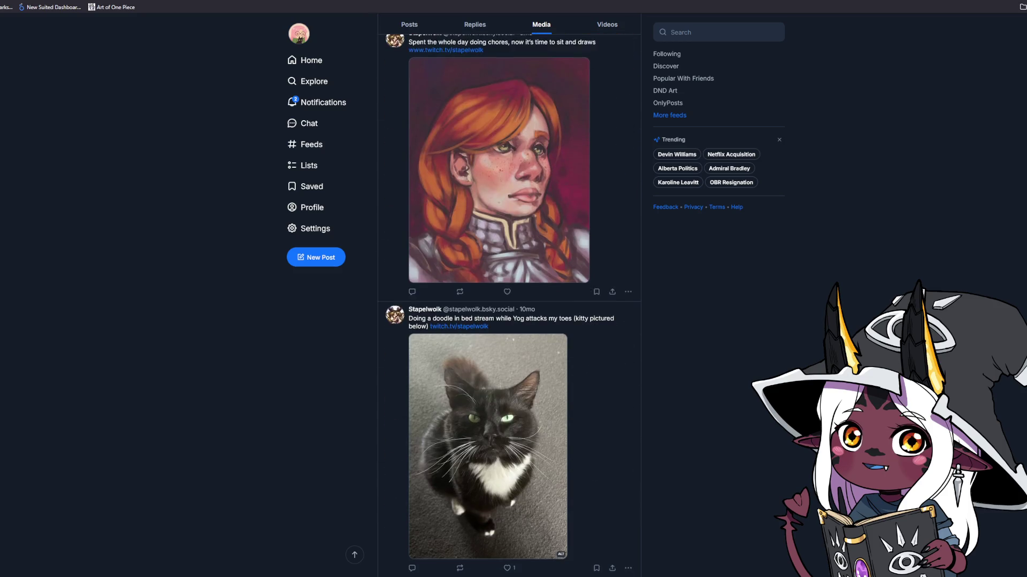
{"action": "scroll", "coordinate": [608, 451], "scroll_direction": "down", "scroll_amount": 1}
{"action": "left_click", "coordinate": [507, 475]}
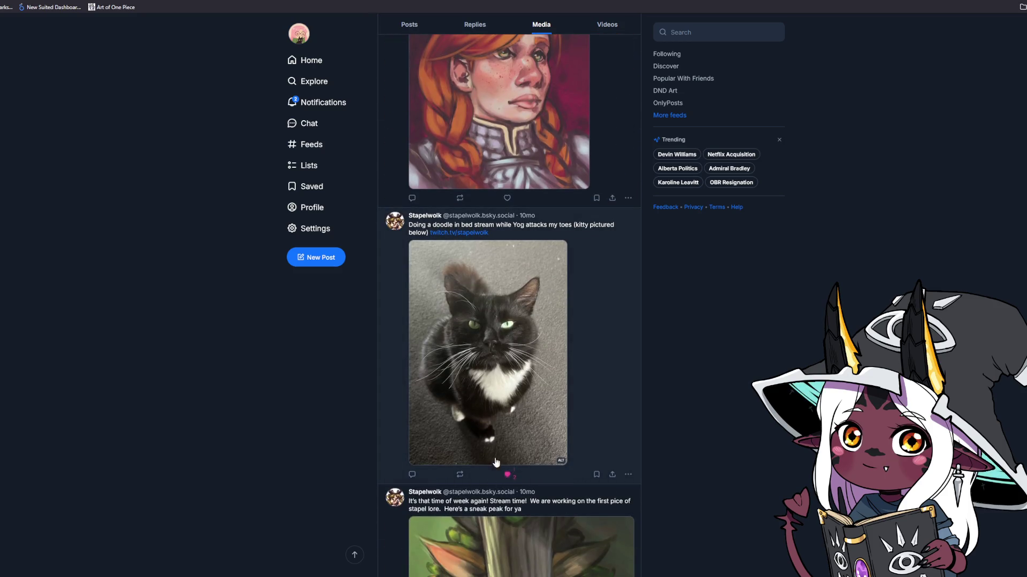
{"action": "left_click", "coordinate": [423, 422]}
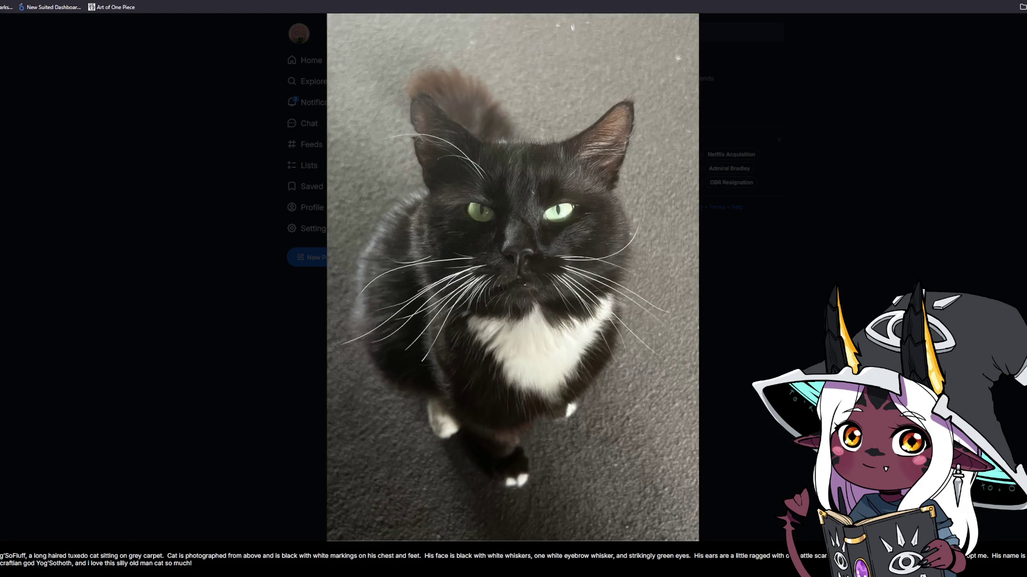
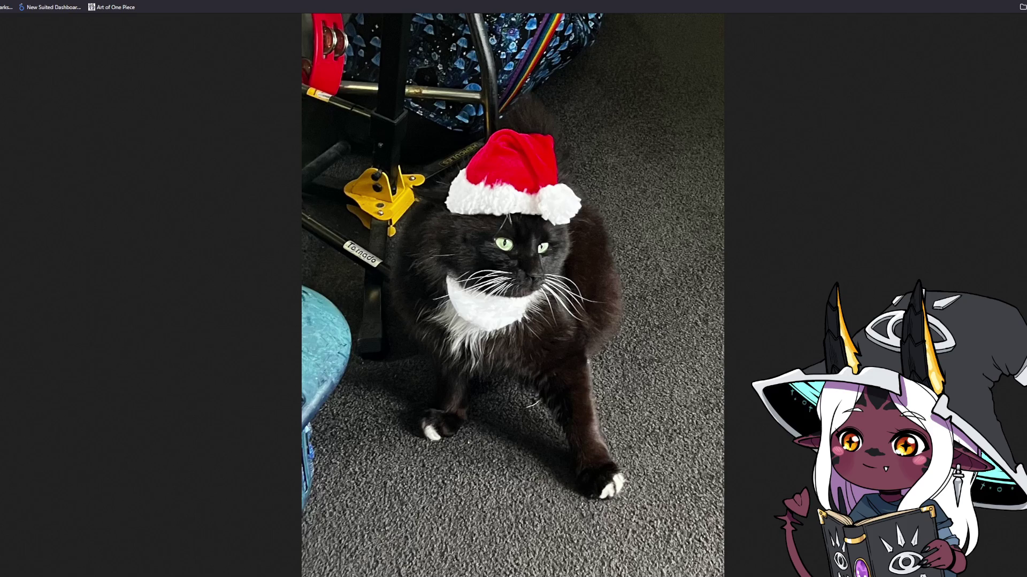
Step: Close the enlarged cat photo and view the doodle image enlarged
{"action": "key", "text": "ctrl+w"}
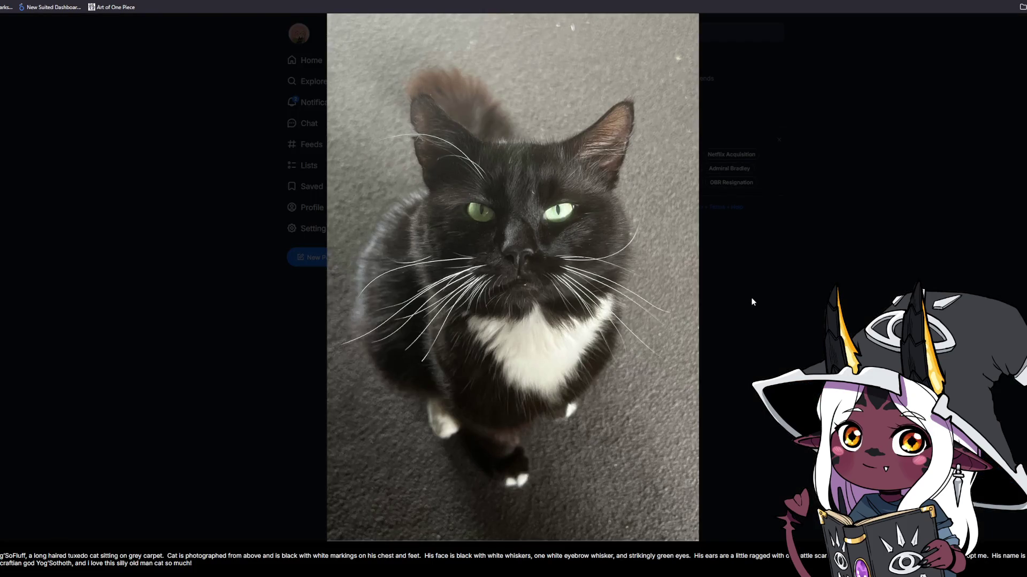
{"action": "left_click", "coordinate": [759, 300]}
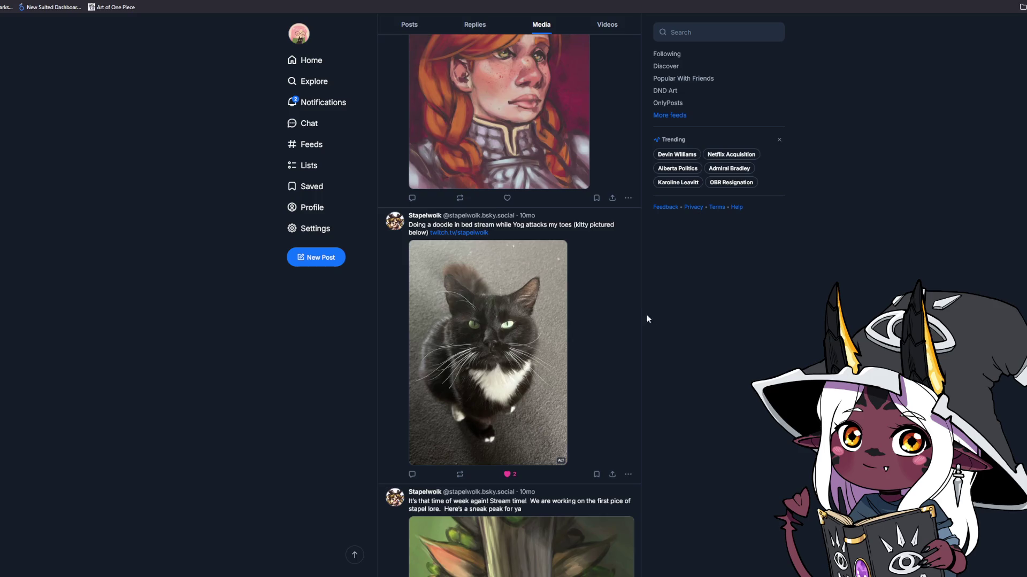
{"action": "scroll", "coordinate": [646, 314], "scroll_direction": "down", "scroll_amount": 2}
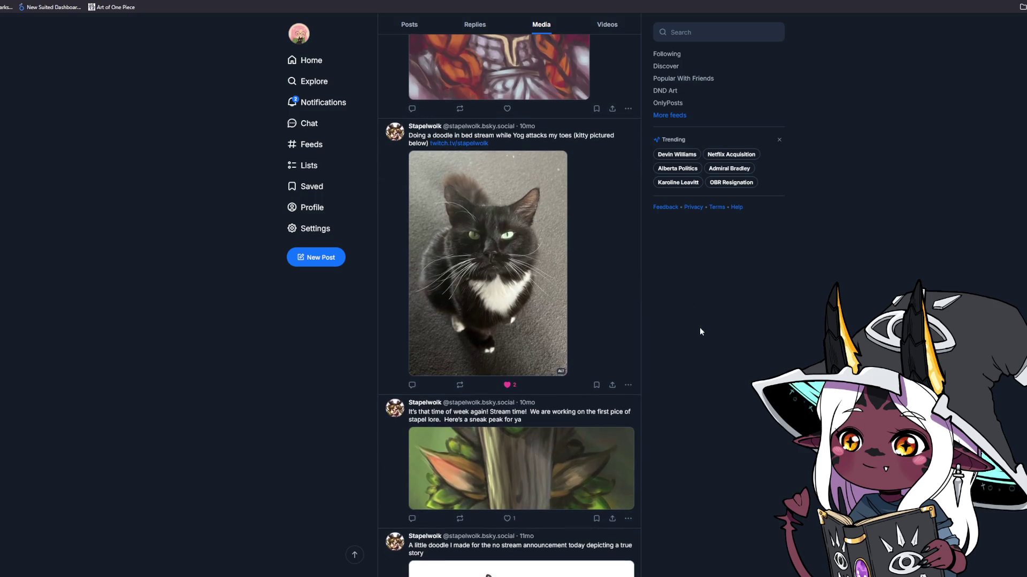
{"action": "scroll", "coordinate": [698, 325], "scroll_direction": "up", "scroll_amount": 1}
{"action": "scroll", "coordinate": [687, 318], "scroll_direction": "down", "scroll_amount": 3}
{"action": "scroll", "coordinate": [686, 318], "scroll_direction": "down", "scroll_amount": 2}
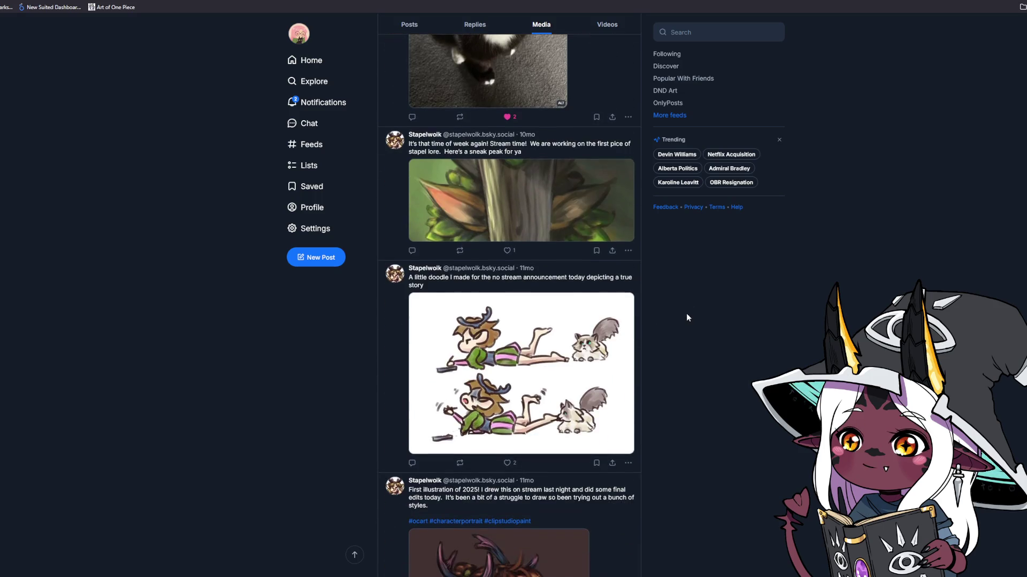
{"action": "left_click", "coordinate": [550, 394]}
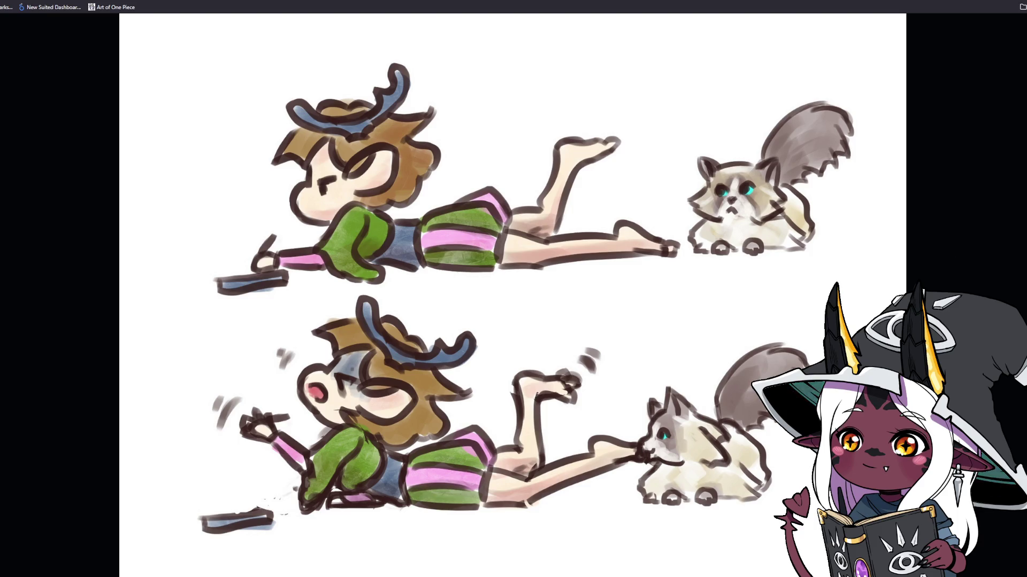
{"action": "key", "text": "Escape"}
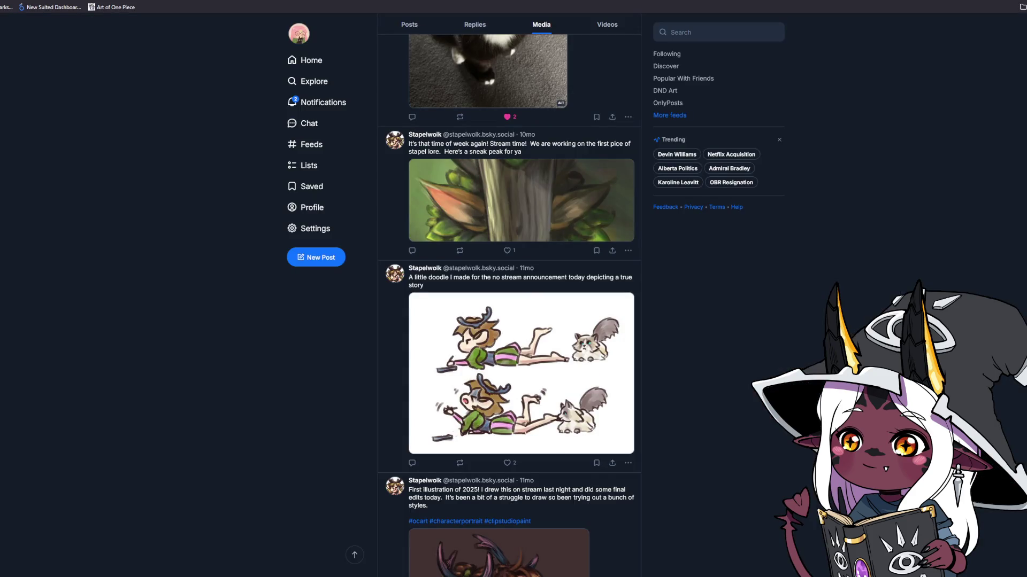
Step: View the deer-girl portrait enlarged, then close it back to the Media feed
{"action": "scroll", "coordinate": [509, 305], "scroll_direction": "down", "scroll_amount": 5}
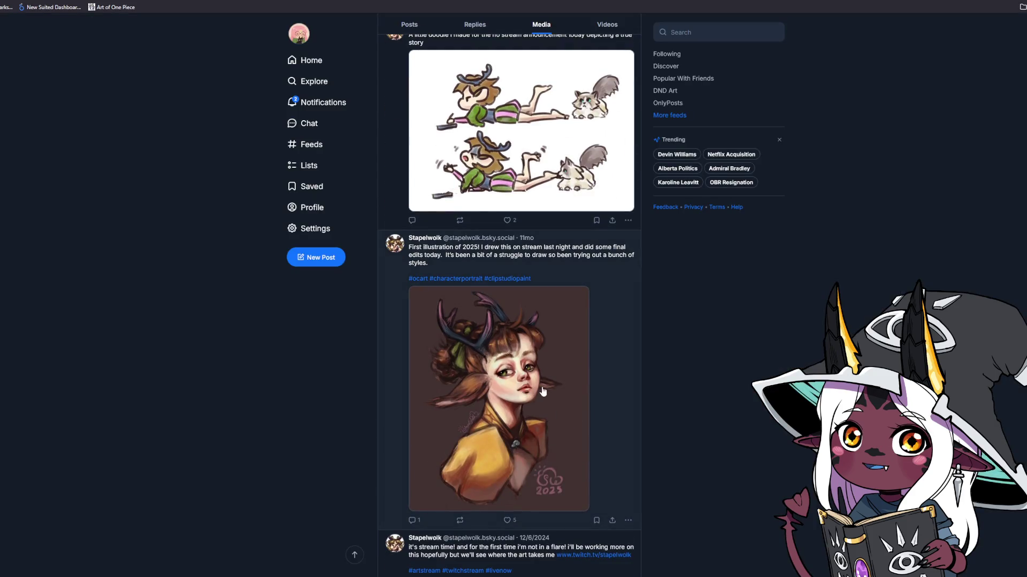
{"action": "left_click", "coordinate": [537, 387]}
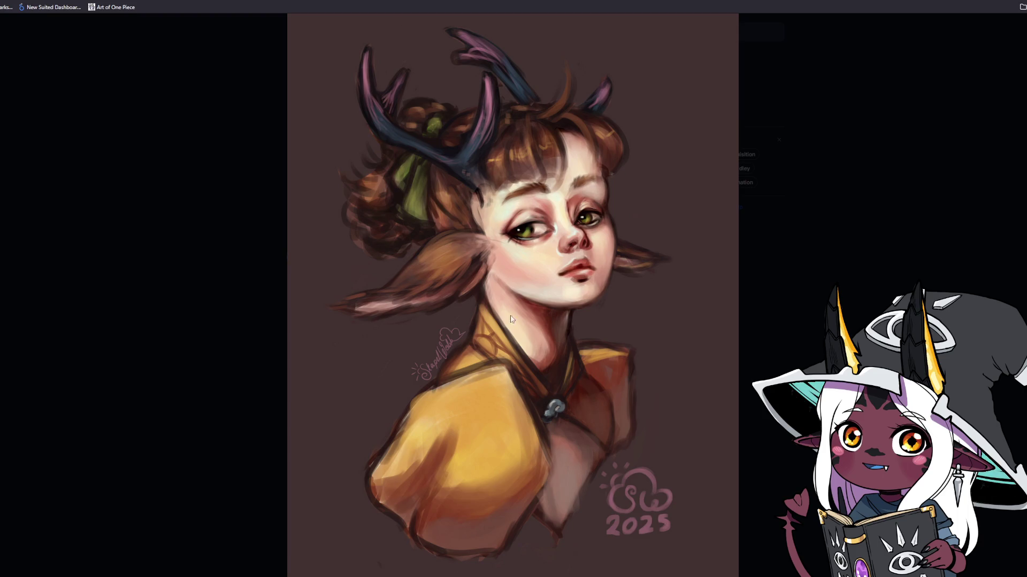
{"action": "left_click", "coordinate": [980, 242]}
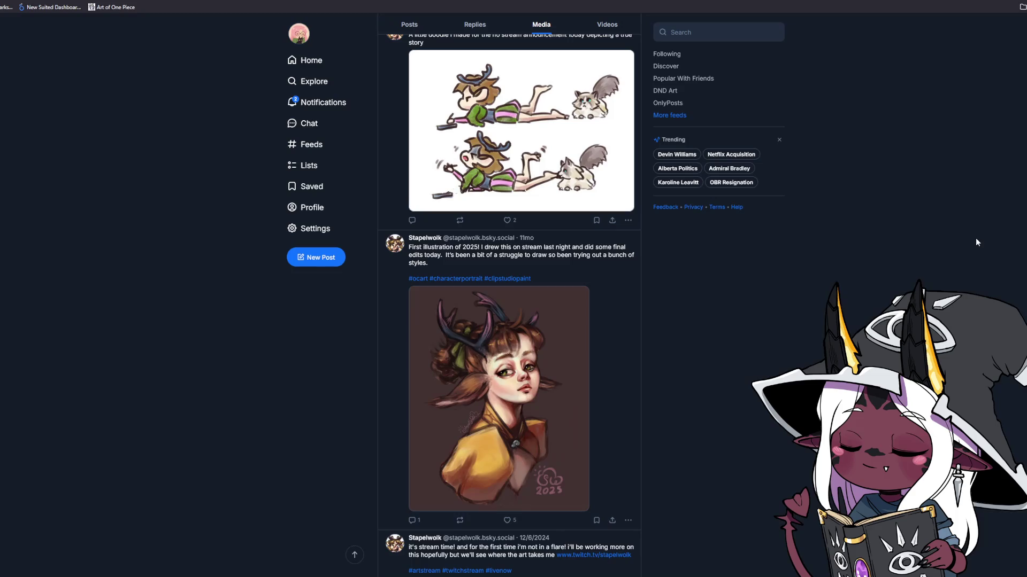
Step: Like the deer-girl and snow-figure stream posts, and view the snow-figure artwork enlarged
{"action": "scroll", "coordinate": [759, 289], "scroll_direction": "down", "scroll_amount": 3}
{"action": "scroll", "coordinate": [763, 274], "scroll_direction": "down", "scroll_amount": 1}
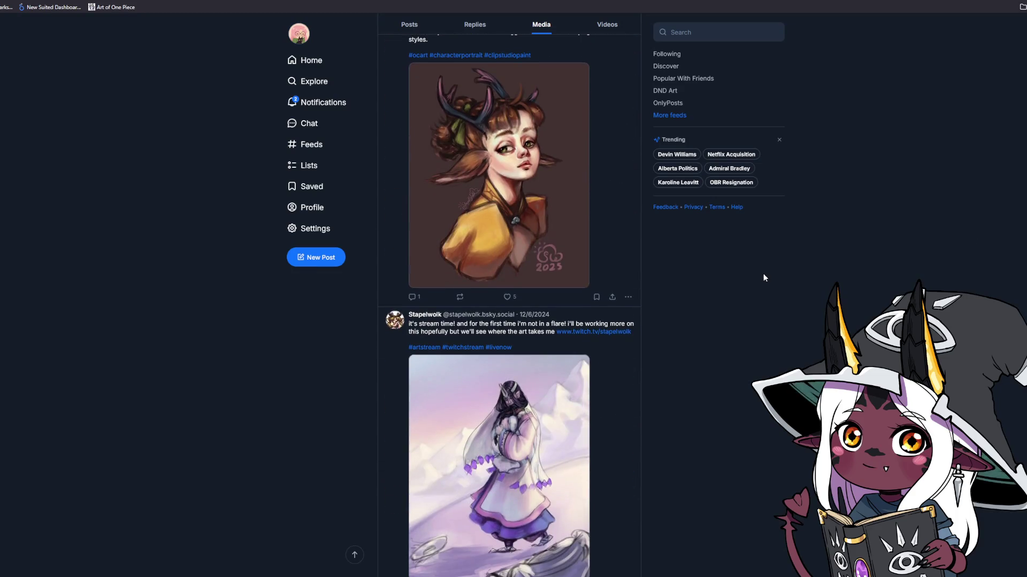
{"action": "scroll", "coordinate": [701, 334], "scroll_direction": "down", "scroll_amount": 2}
{"action": "left_click", "coordinate": [509, 210]}
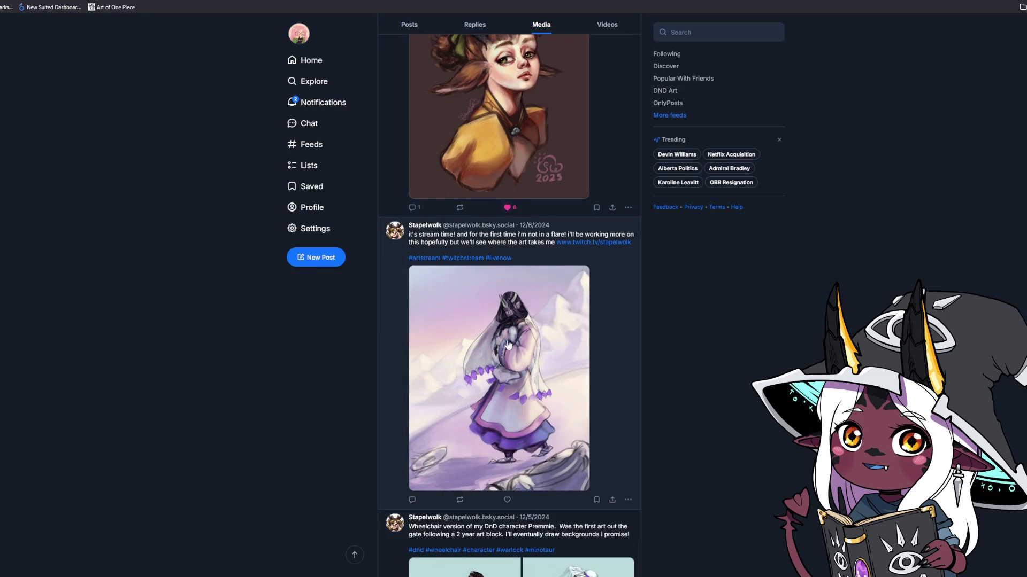
{"action": "left_click", "coordinate": [507, 500]}
{"action": "left_click", "coordinate": [536, 330]}
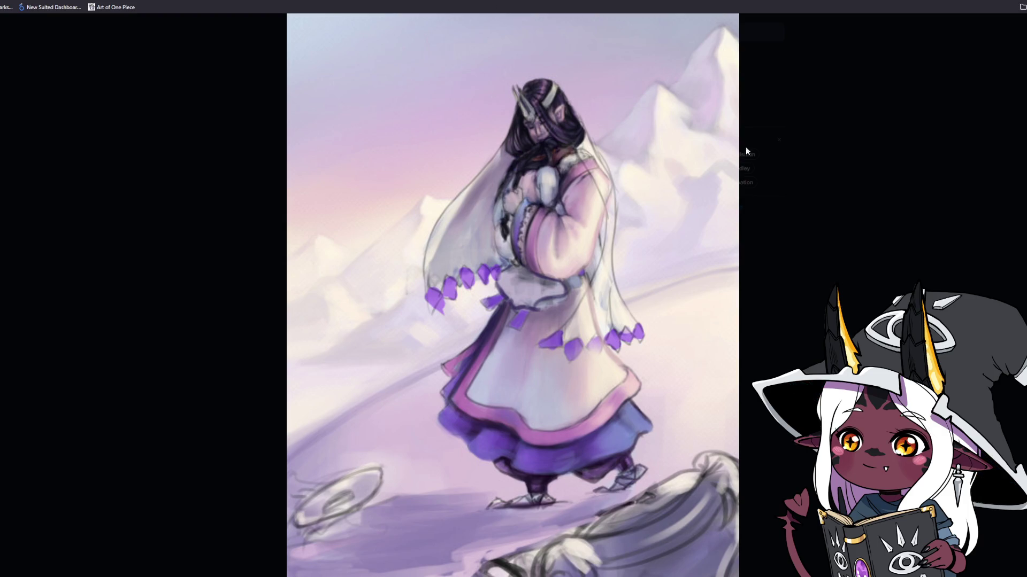
{"action": "left_click", "coordinate": [815, 337]}
Step: View the wheelchair character drawing enlarged, including its veiled, tentacled version
{"action": "scroll", "coordinate": [685, 430], "scroll_direction": "down", "scroll_amount": 3}
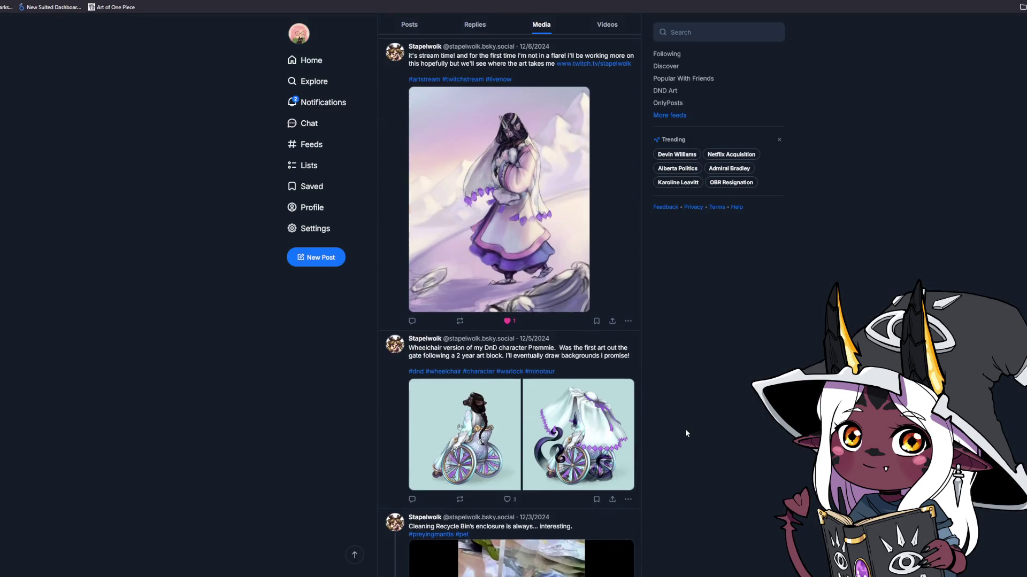
{"action": "left_click", "coordinate": [470, 439]}
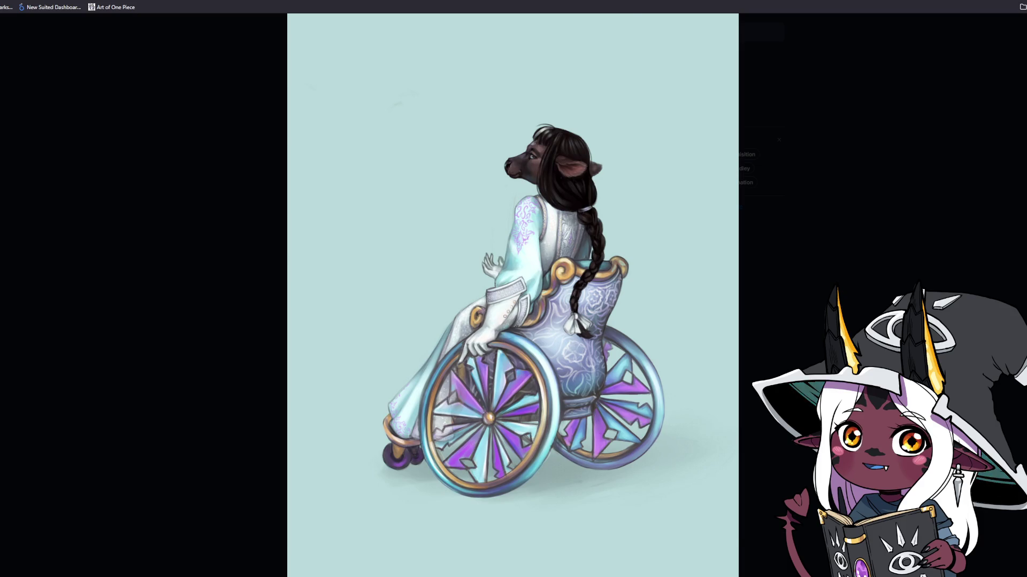
{"action": "left_click", "coordinate": [786, 357]}
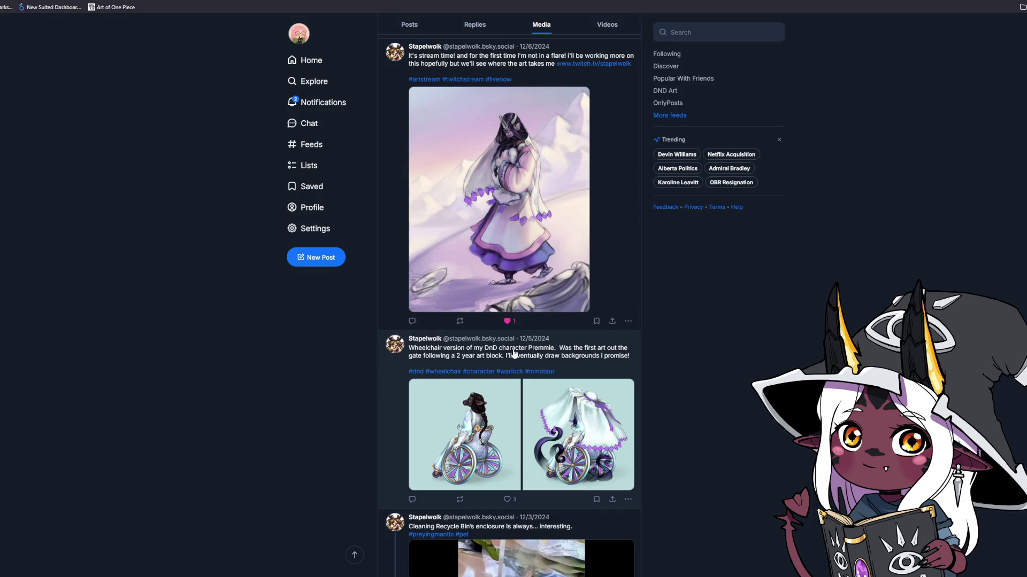
{"action": "left_click", "coordinate": [495, 425]}
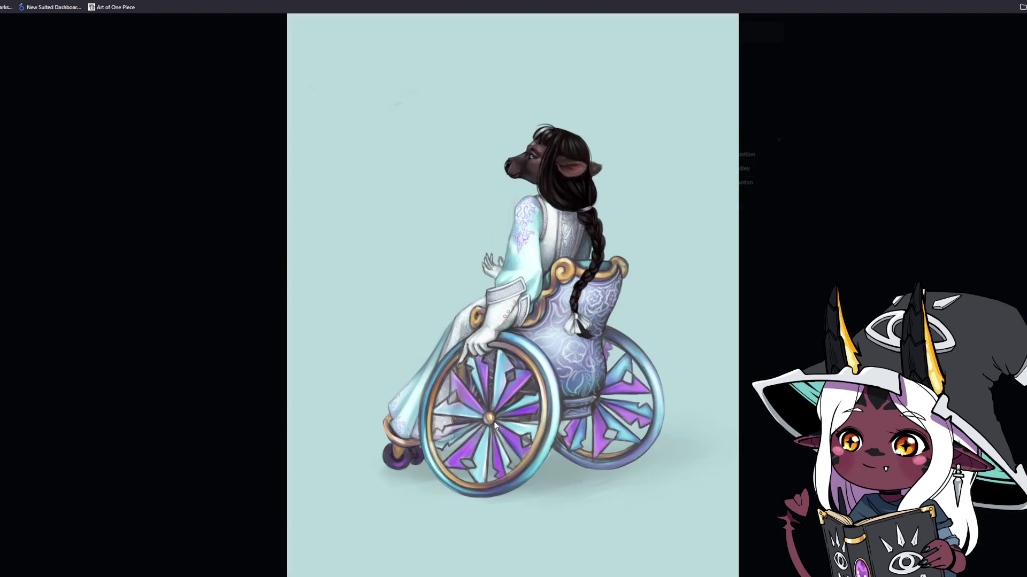
{"action": "key", "text": "Right"}
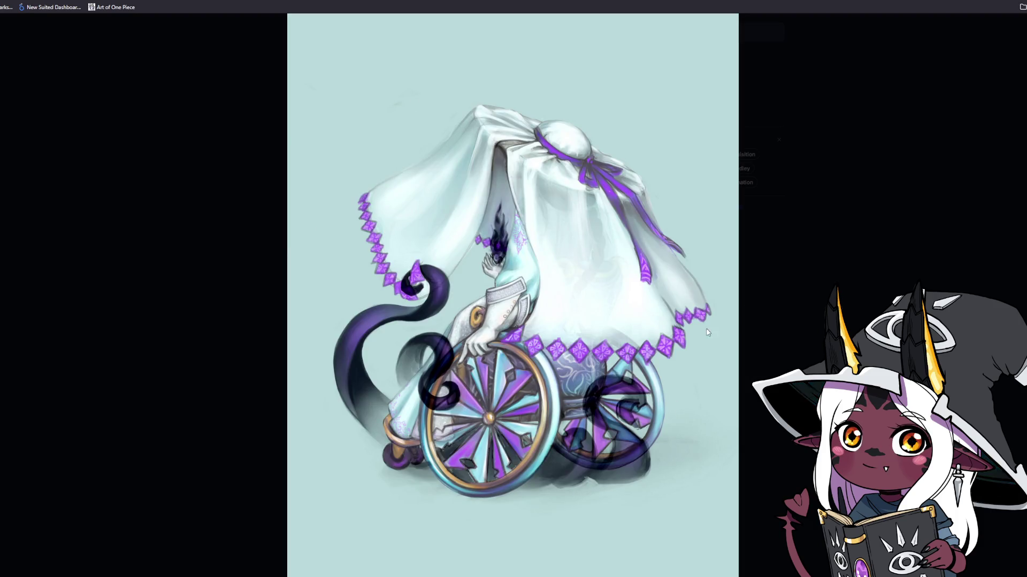
{"action": "key", "text": "Escape"}
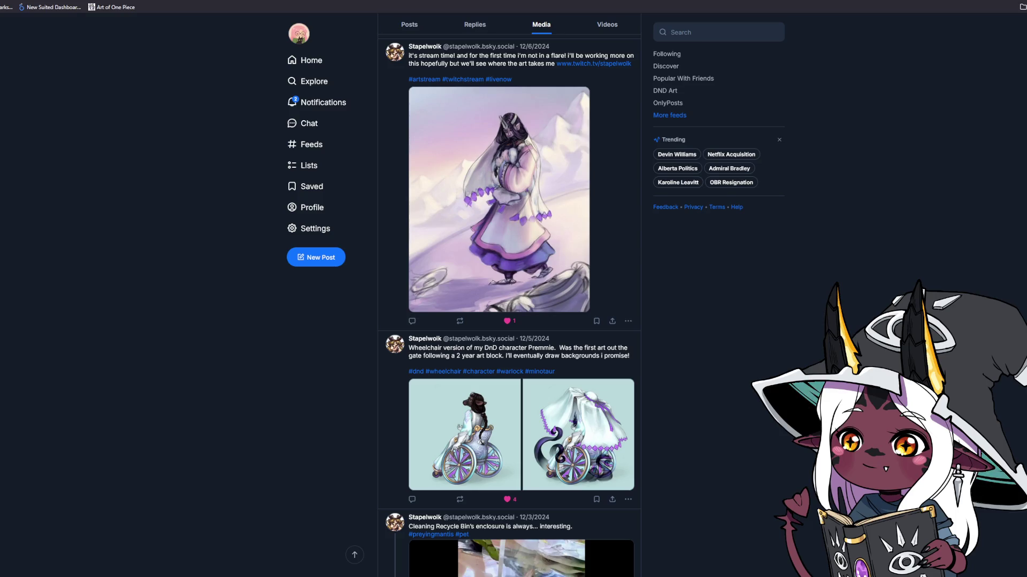
Step: Reopen the wheelchair drawing, switch to the veiled version, then close it and scroll back up
{"action": "left_click", "coordinate": [485, 455]}
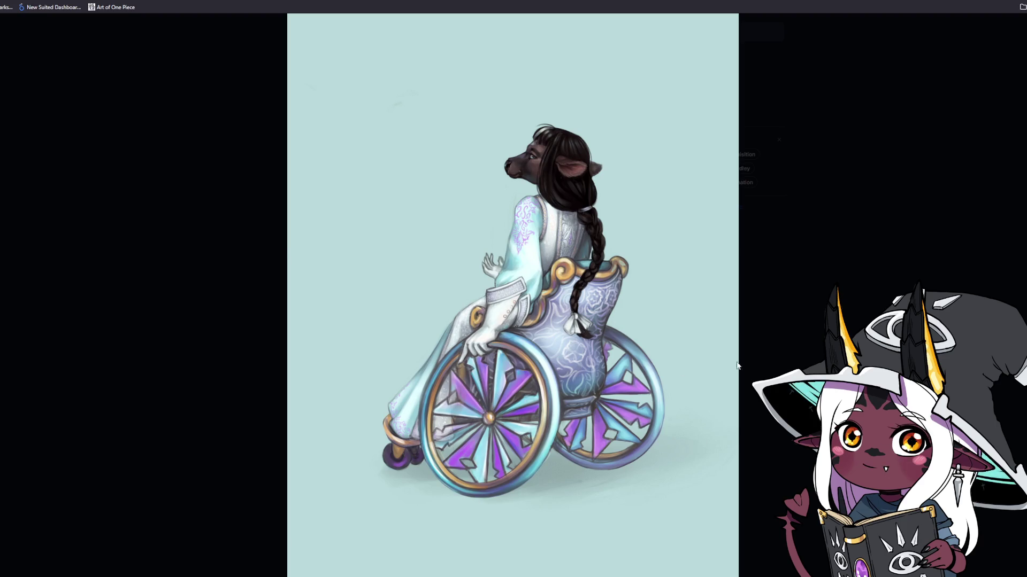
{"action": "left_click", "coordinate": [428, 259]}
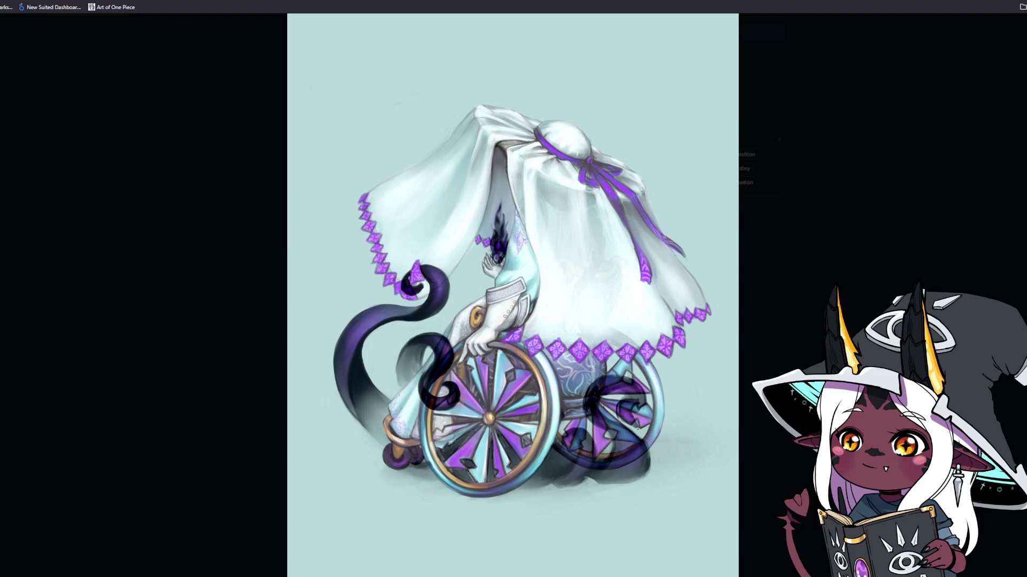
{"action": "key", "text": "Escape"}
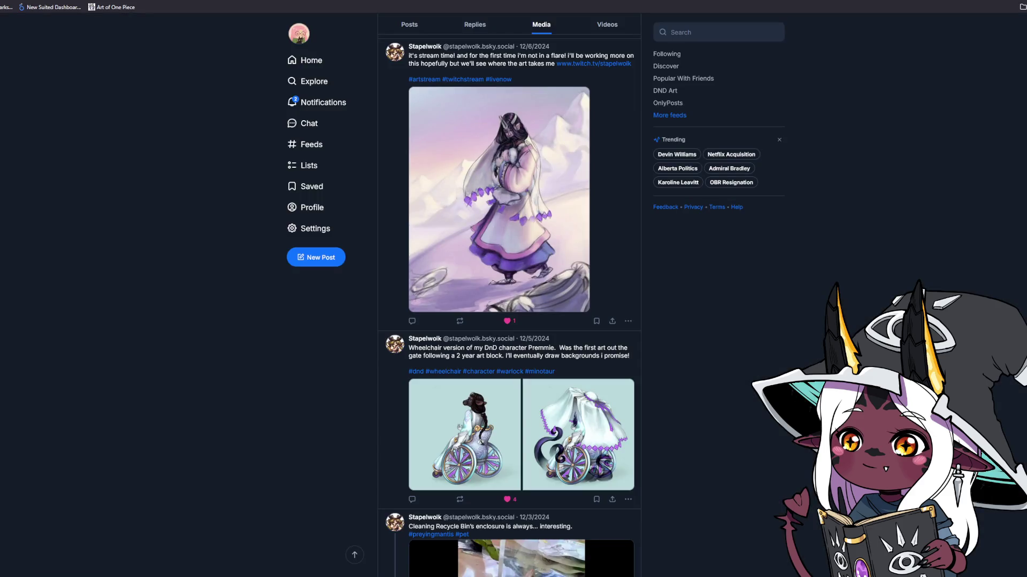
{"action": "scroll", "coordinate": [723, 401], "scroll_direction": "up", "scroll_amount": 5}
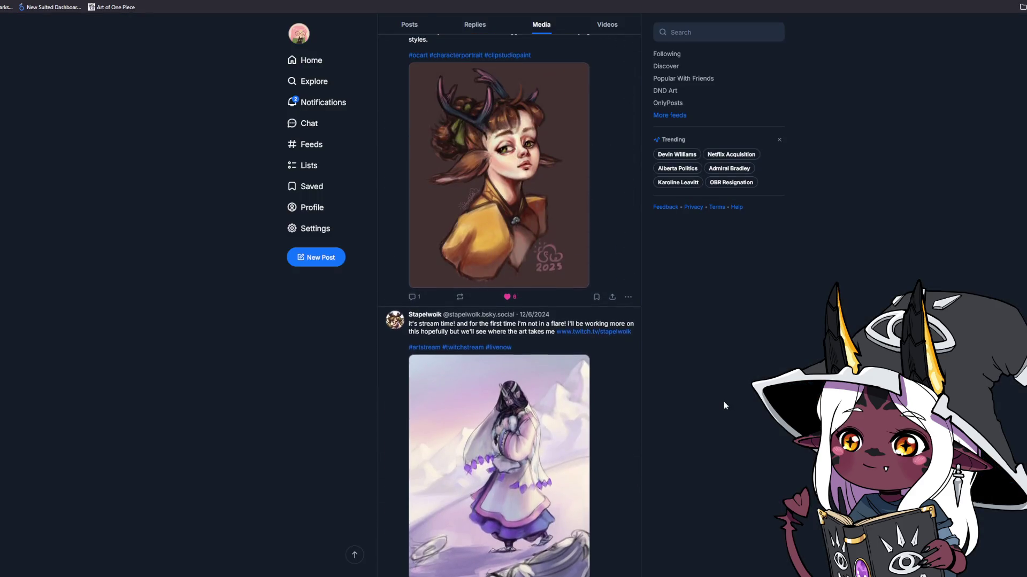
{"action": "scroll", "coordinate": [722, 406], "scroll_direction": "up", "scroll_amount": 12}
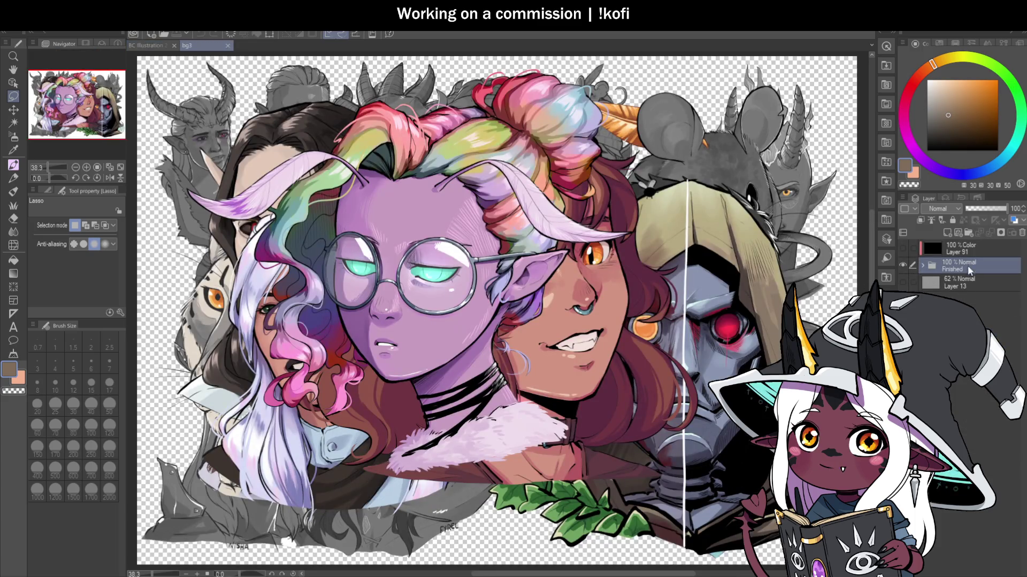
Step: Add Folder 20 with a blank layer and raise the grey background layer's opacity to 100
{"action": "left_click", "coordinate": [969, 234]}
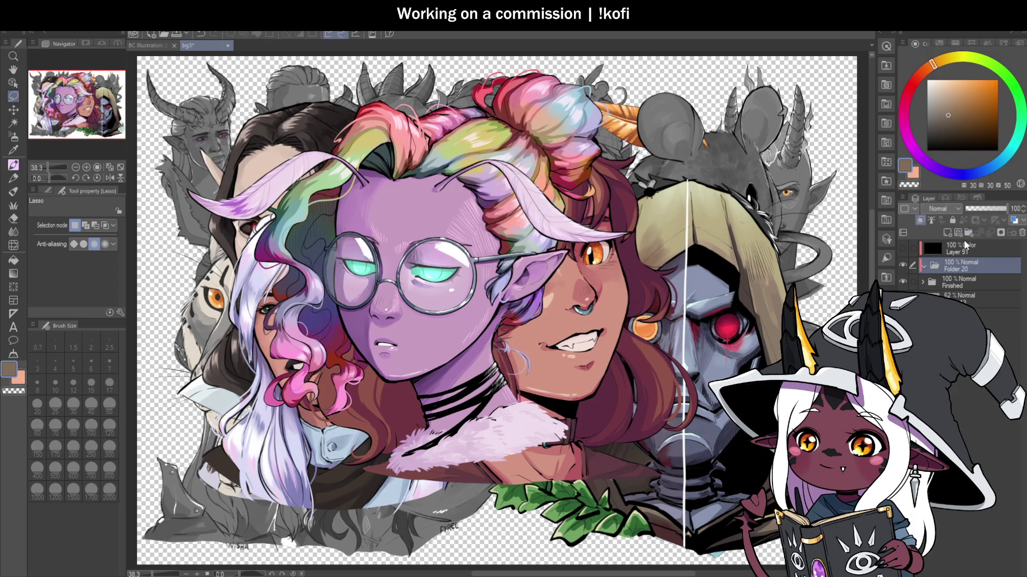
{"action": "left_click", "coordinate": [947, 234]}
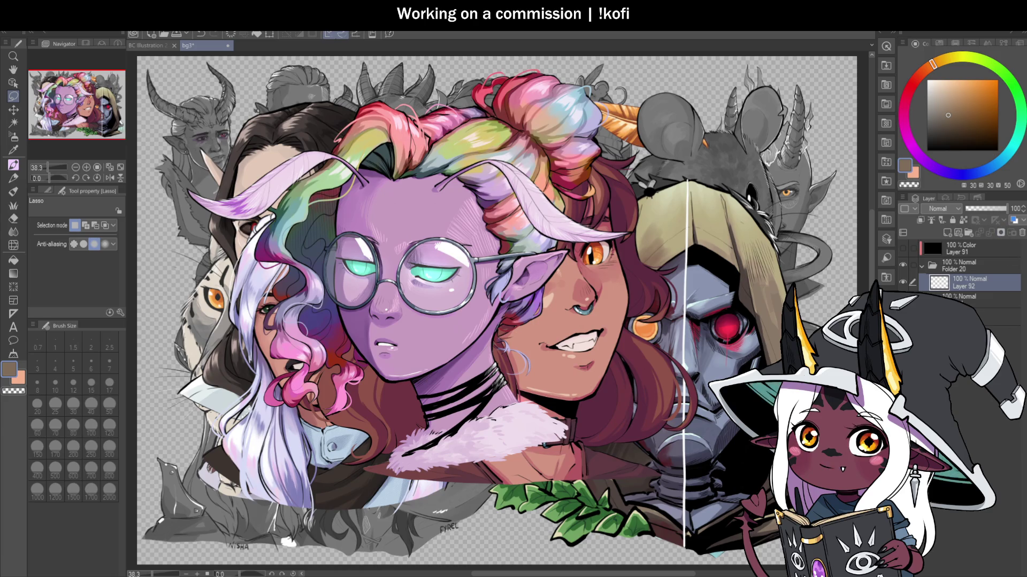
{"action": "left_click", "coordinate": [978, 317]}
{"action": "left_click_drag", "start_coordinate": [998, 211], "coordinate": [1023, 213]}
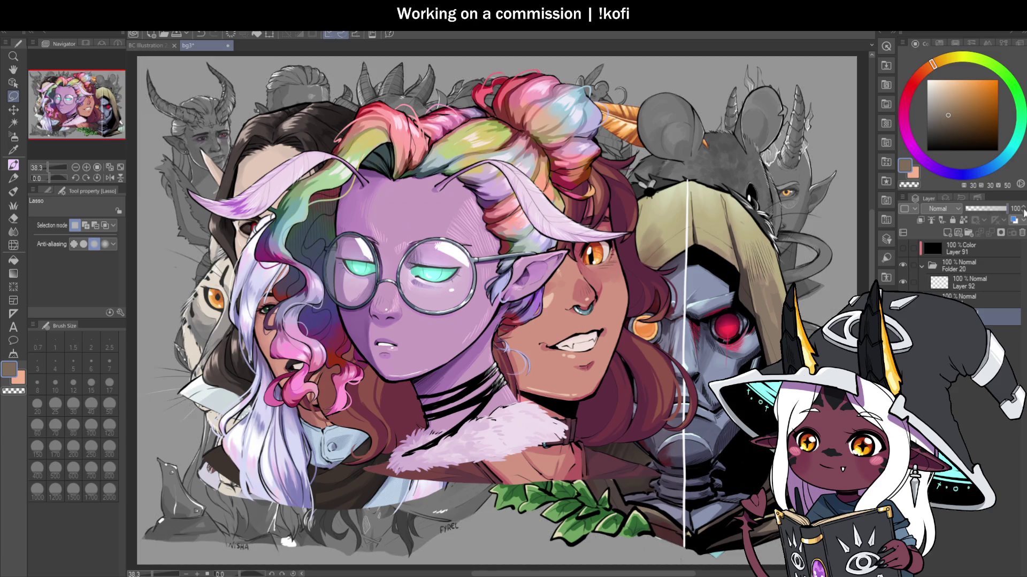
Step: Select the new blank Layer 92 in the Layer palette
{"action": "left_click", "coordinate": [968, 280]}
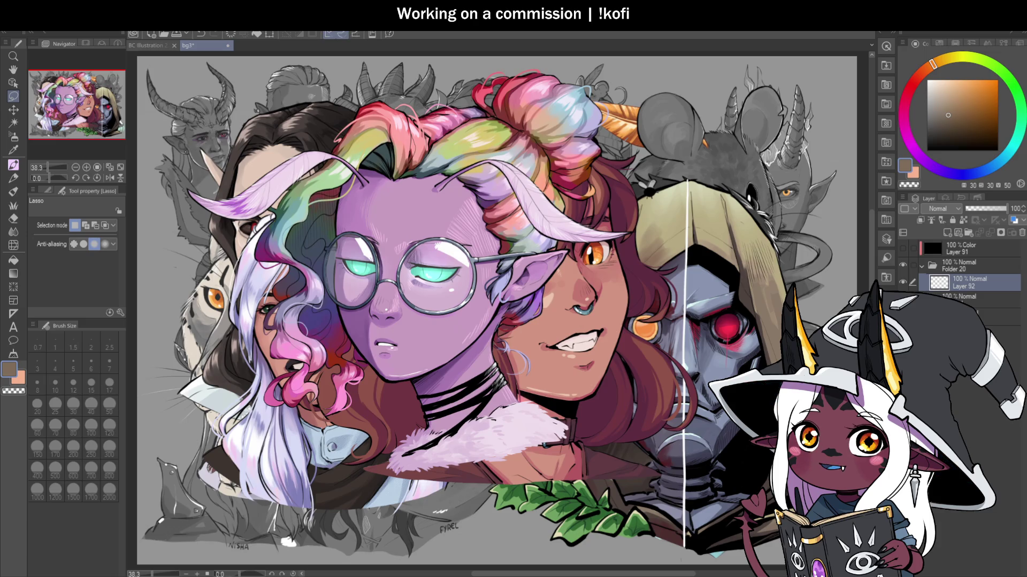
{"action": "scroll", "coordinate": [515, 329], "scroll_direction": "down", "scroll_amount": 3}
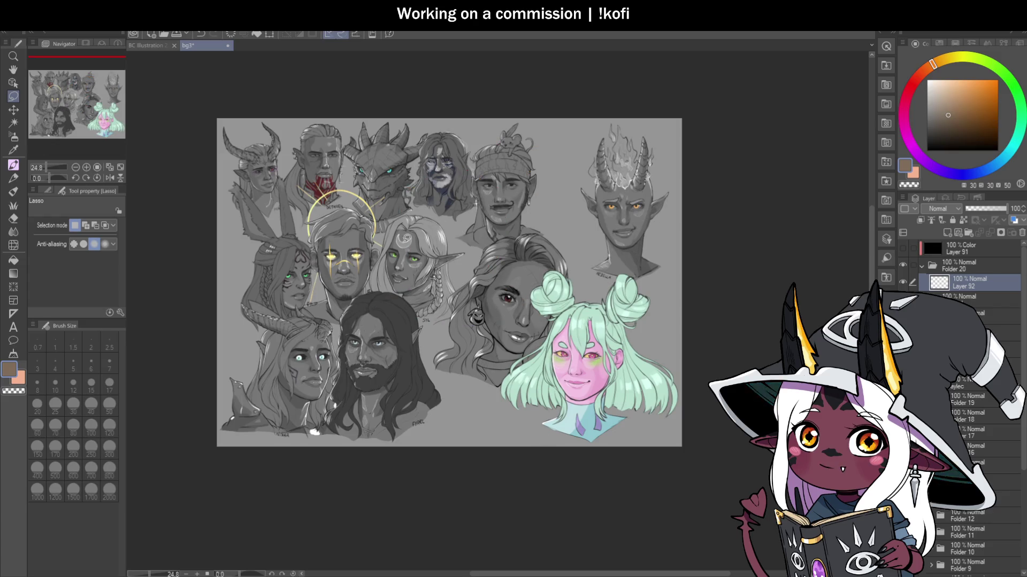
Step: Zoom the canvas out to about 25% so the whole portrait collage fits
{"action": "scroll", "coordinate": [424, 254], "scroll_direction": "up", "scroll_amount": 5}
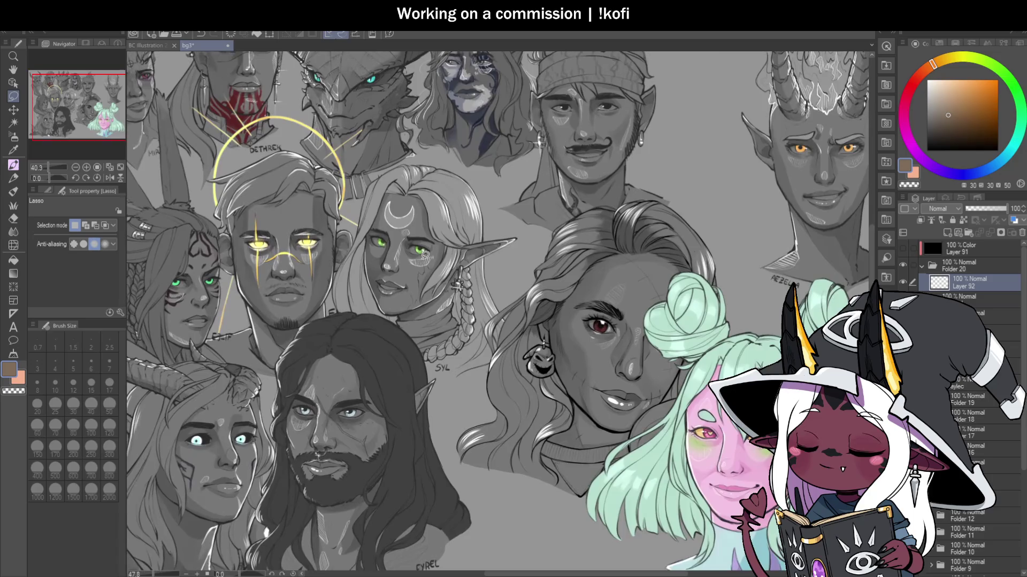
{"action": "scroll", "coordinate": [424, 254], "scroll_direction": "up", "scroll_amount": 5}
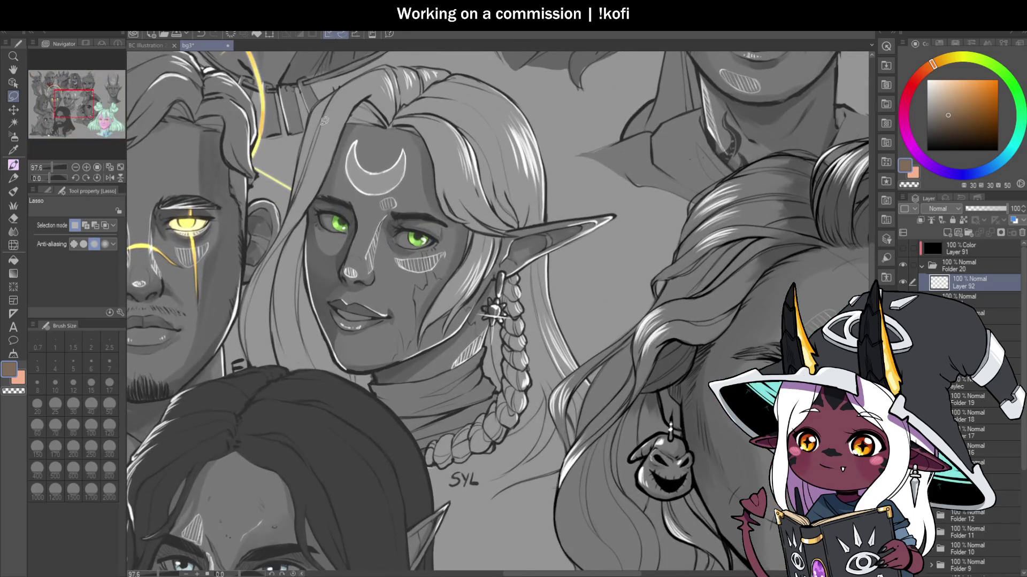
{"action": "scroll", "coordinate": [404, 250], "scroll_direction": "down", "scroll_amount": 5}
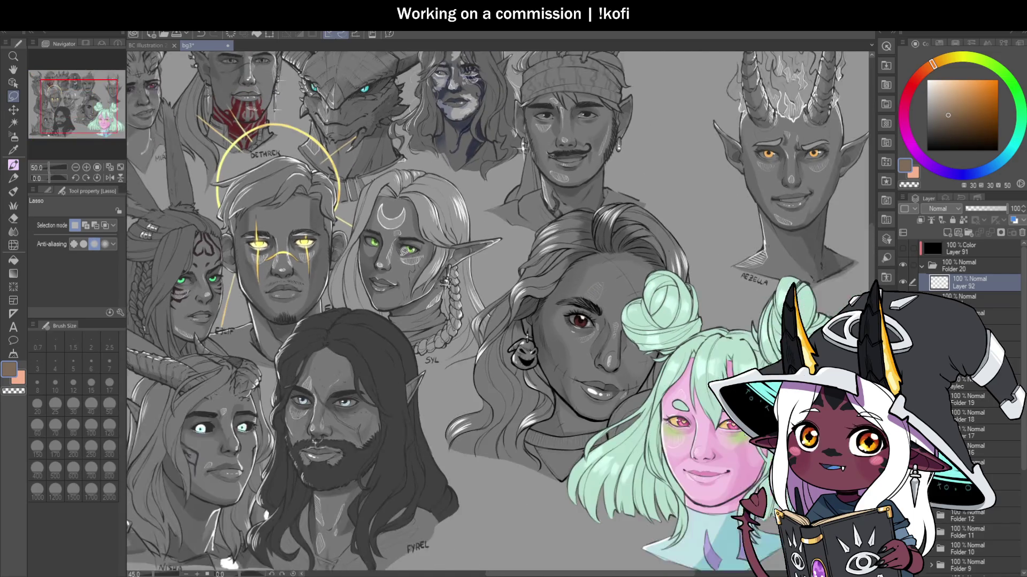
{"action": "scroll", "coordinate": [405, 250], "scroll_direction": "down", "scroll_amount": 3}
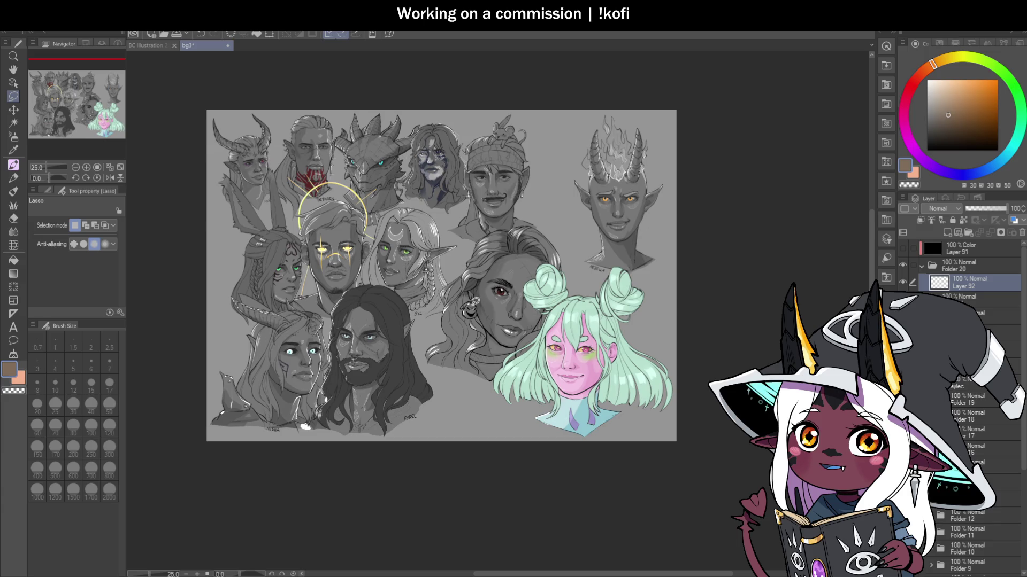
{"action": "scroll", "coordinate": [471, 301], "scroll_direction": "down", "scroll_amount": 1}
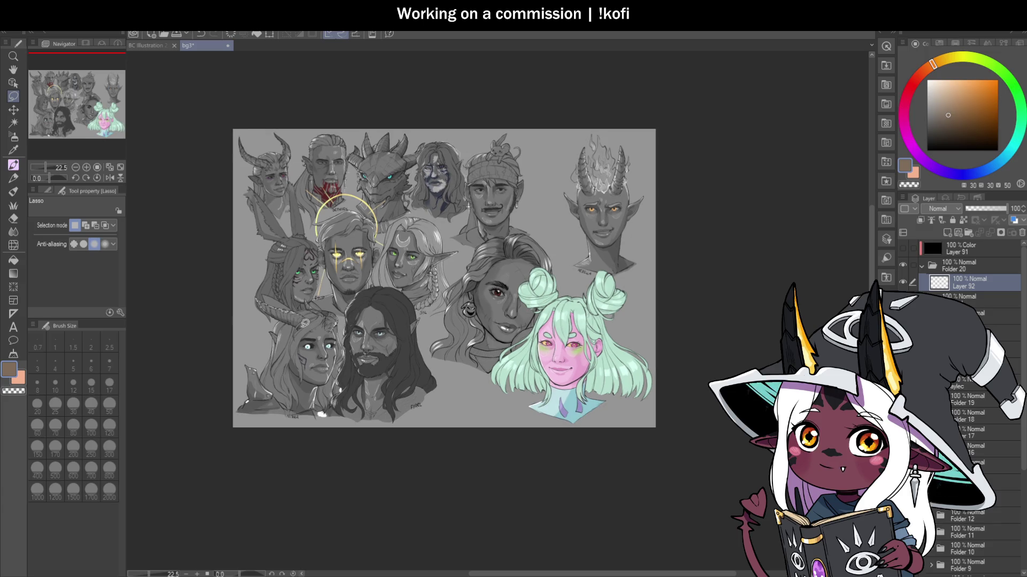
{"action": "scroll", "coordinate": [305, 323], "scroll_direction": "up", "scroll_amount": 1}
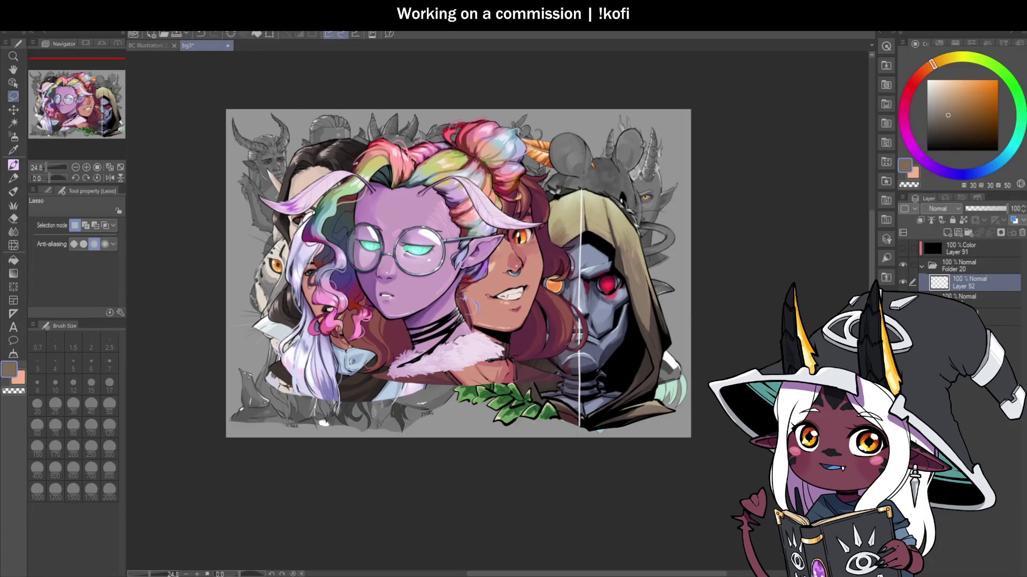
Step: Look over BC Illustration 2.png zoomed out, then return to the bg3 canvas
{"action": "left_click", "coordinate": [162, 45]}
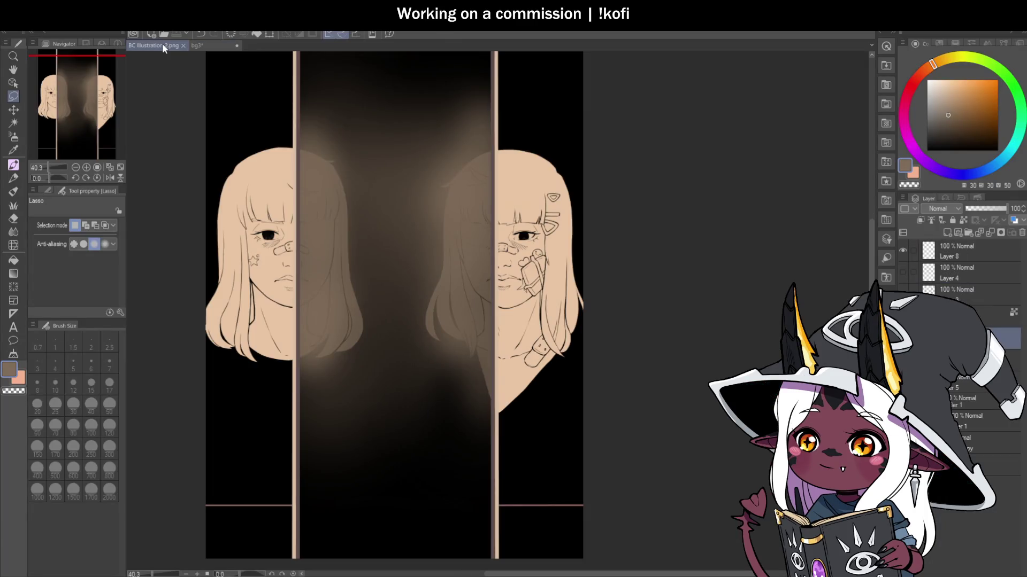
{"action": "scroll", "coordinate": [402, 340], "scroll_direction": "down", "scroll_amount": 1}
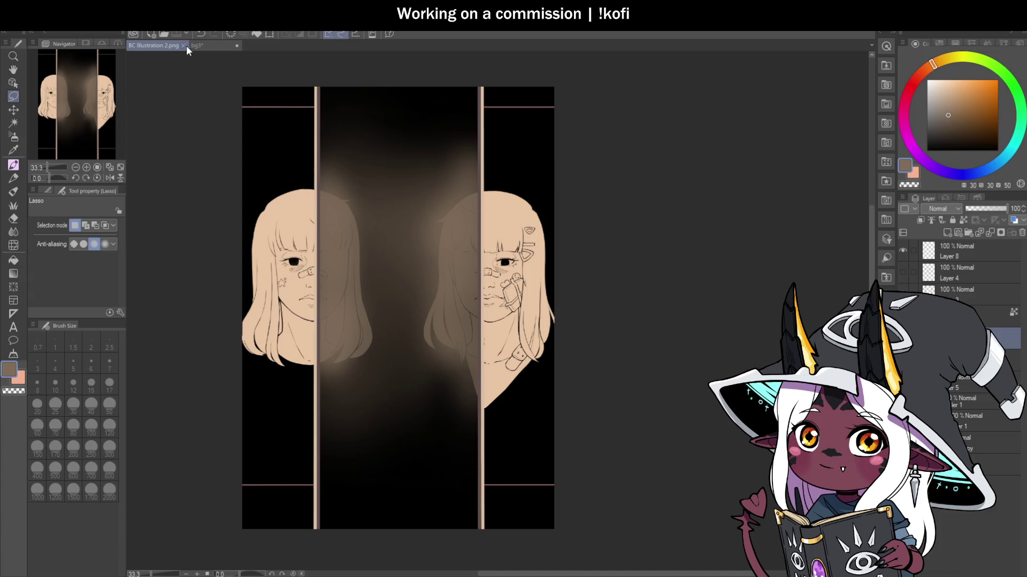
{"action": "left_click", "coordinate": [213, 44]}
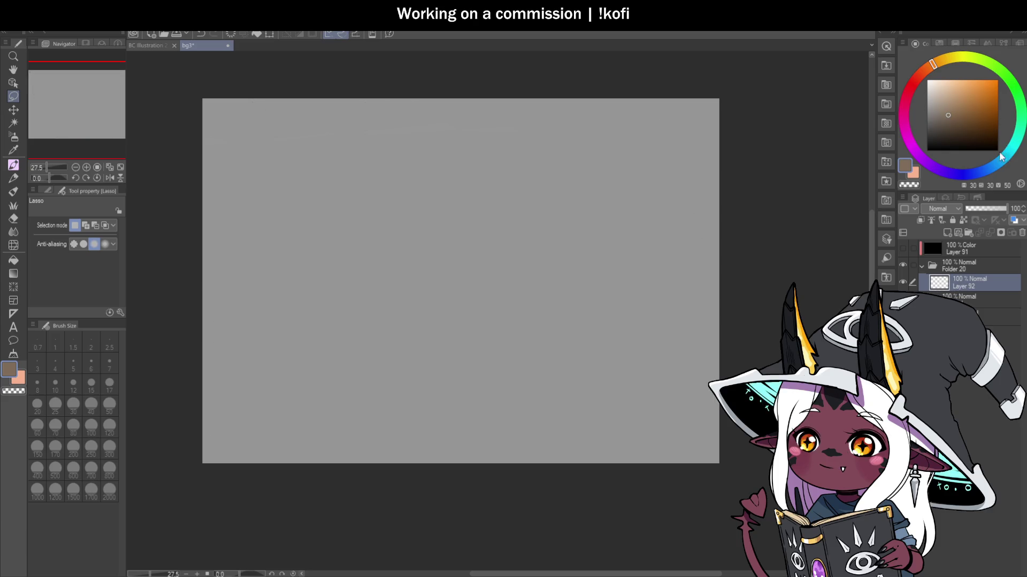
Step: Pick dark navy as the drawing colour and switch to the round mixing brush
{"action": "left_click", "coordinate": [983, 170]}
{"action": "left_click", "coordinate": [974, 126]}
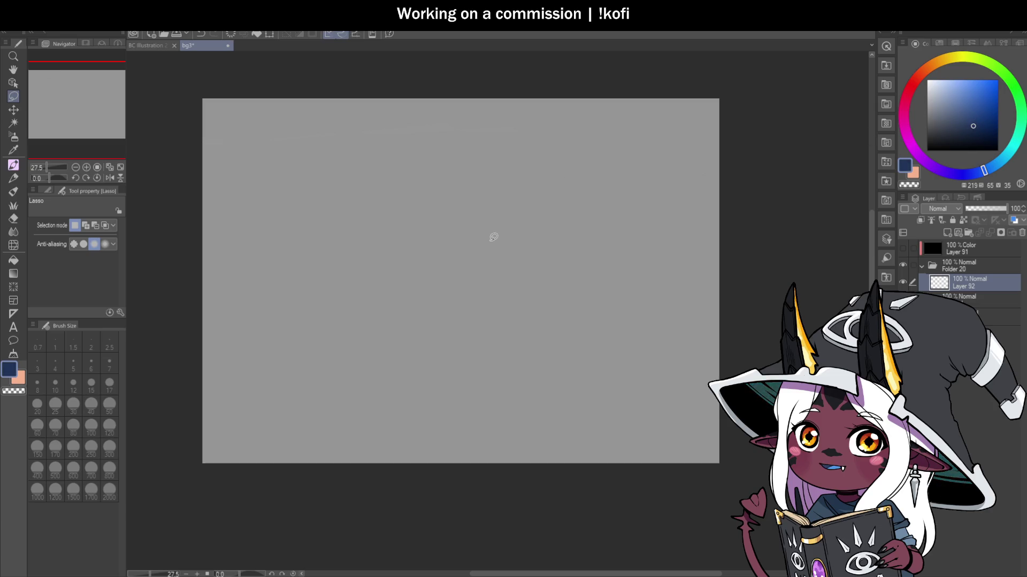
{"action": "key", "text": "b"}
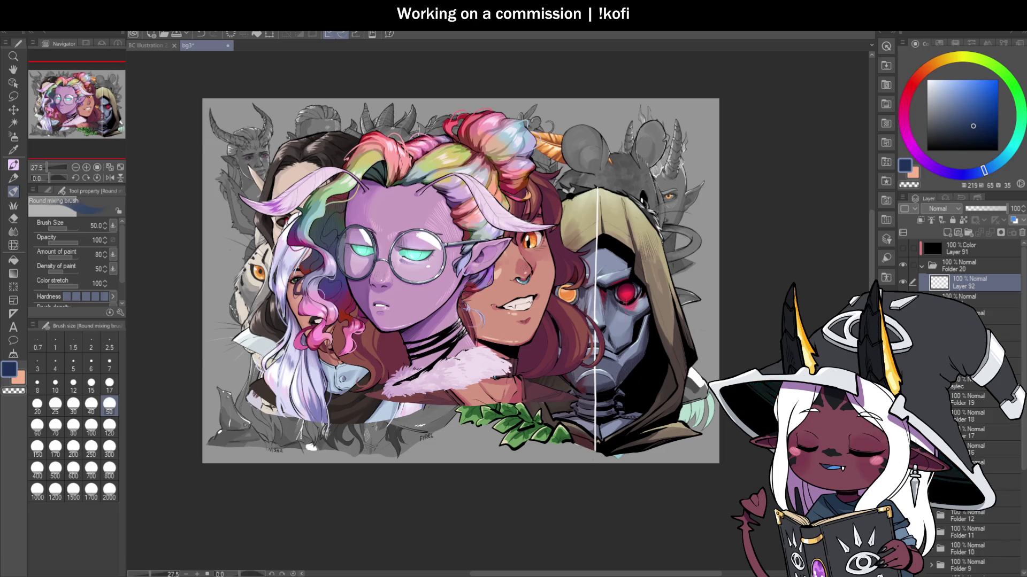
{"action": "left_click", "coordinate": [973, 297]}
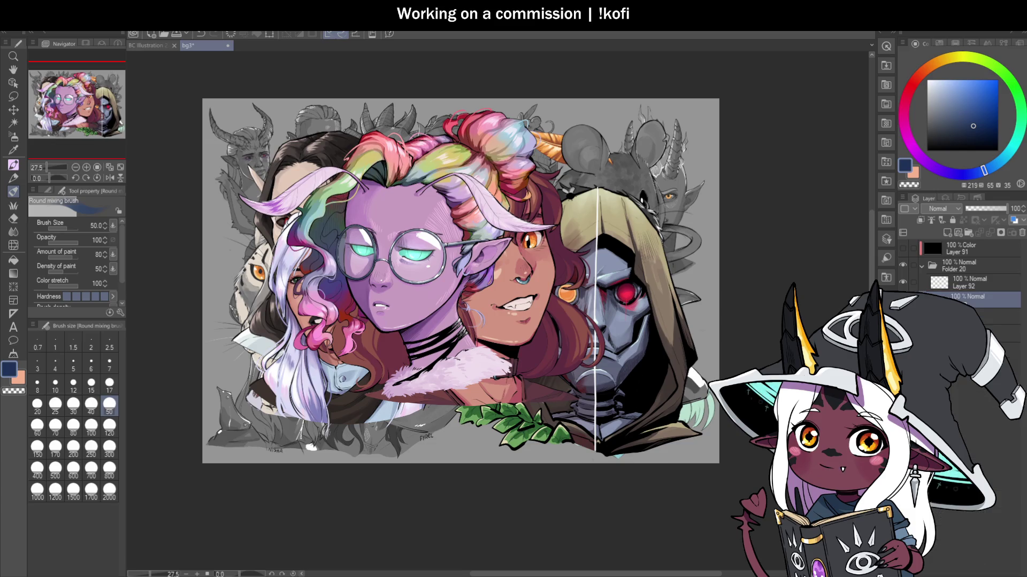
{"action": "scroll", "coordinate": [464, 252], "scroll_direction": "up", "scroll_amount": 3}
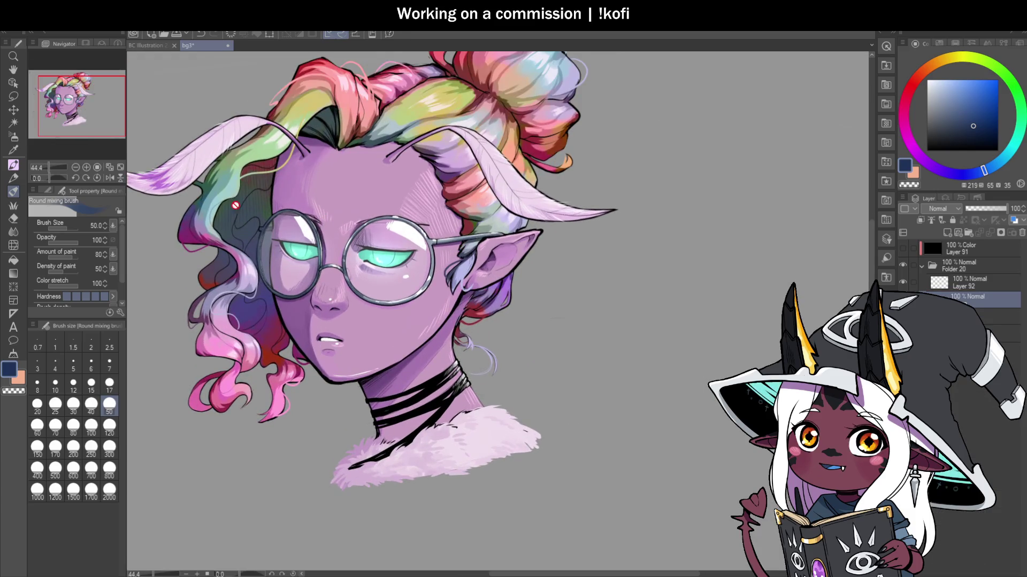
{"action": "key", "text": "space"}
{"action": "left_click_drag", "start_coordinate": [314, 195], "coordinate": [412, 287]}
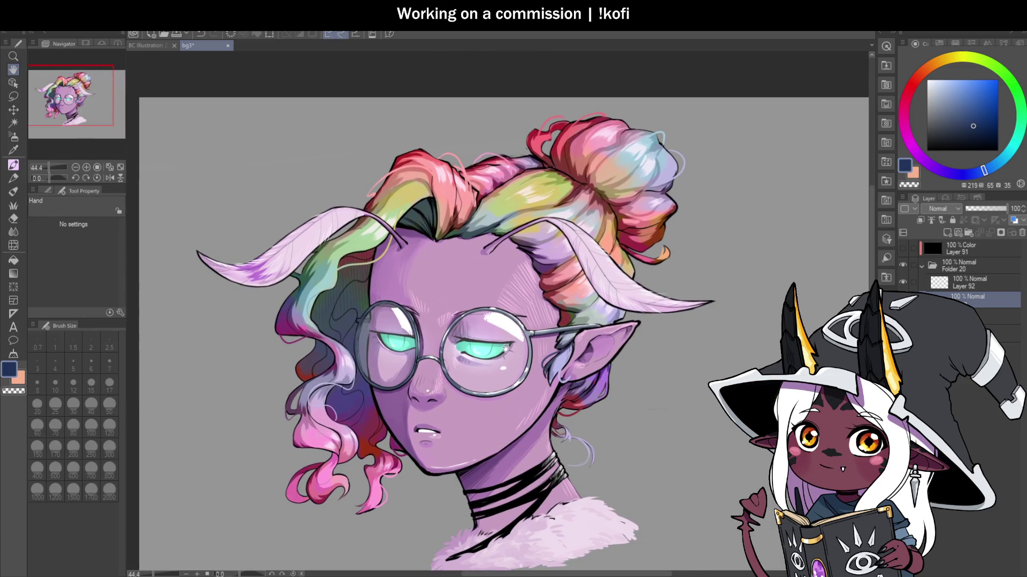
{"action": "left_click_drag", "start_coordinate": [643, 283], "coordinate": [598, 202]}
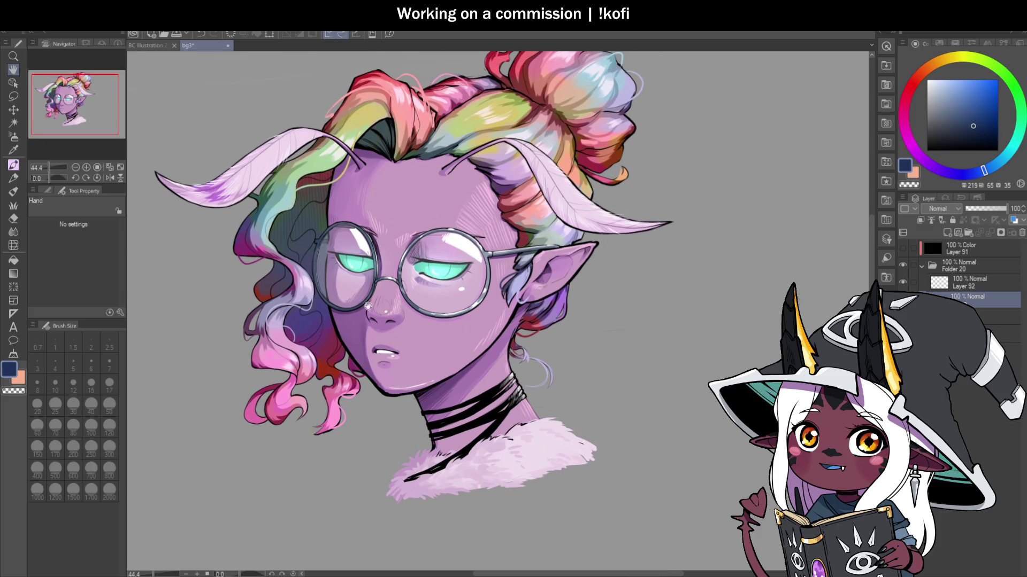
{"action": "scroll", "coordinate": [438, 220], "scroll_direction": "up", "scroll_amount": 2}
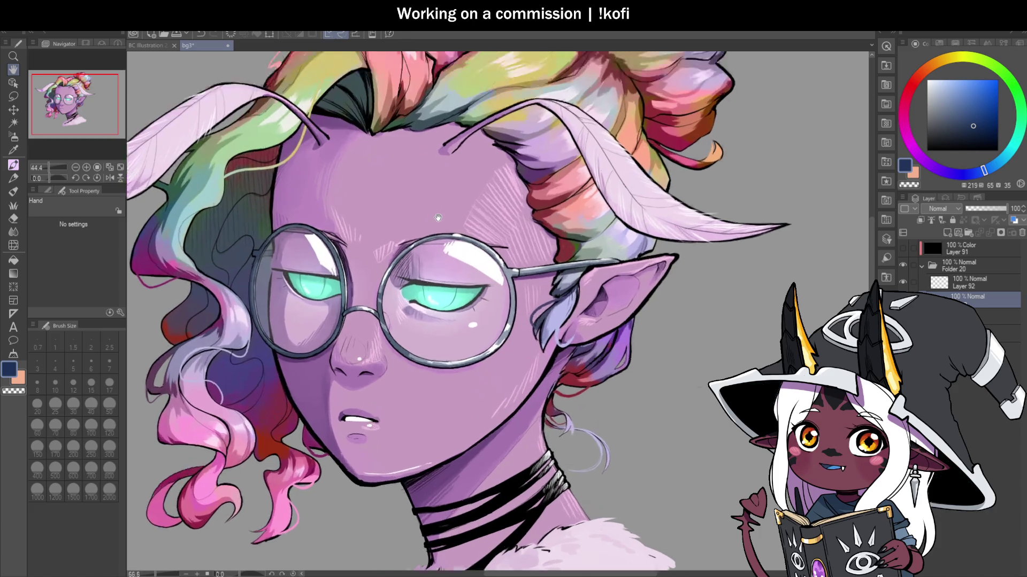
{"action": "left_click_drag", "start_coordinate": [456, 239], "coordinate": [414, 218]}
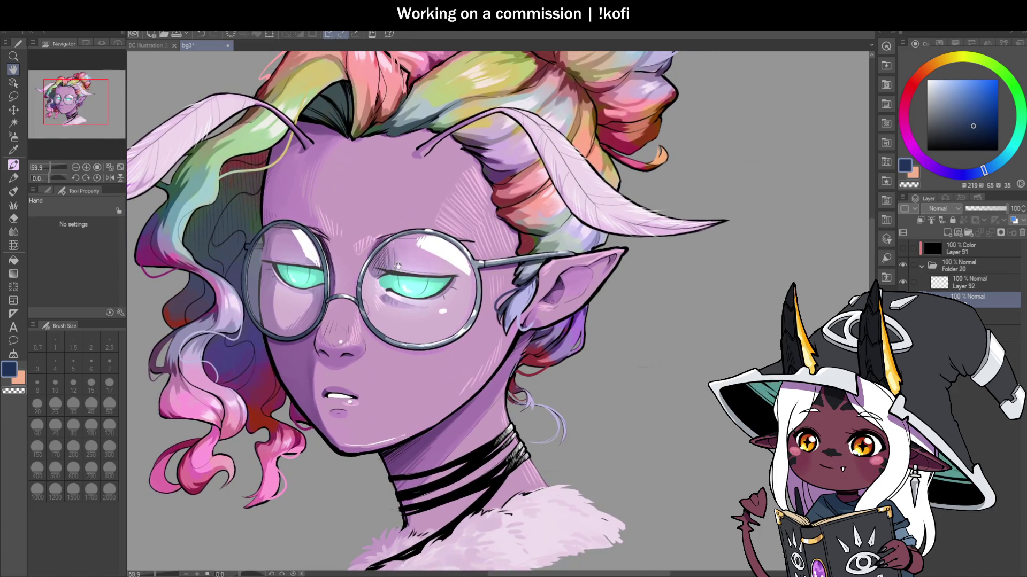
{"action": "left_click_drag", "start_coordinate": [398, 291], "coordinate": [411, 281]}
{"action": "scroll", "coordinate": [406, 219], "scroll_direction": "down", "scroll_amount": 4}
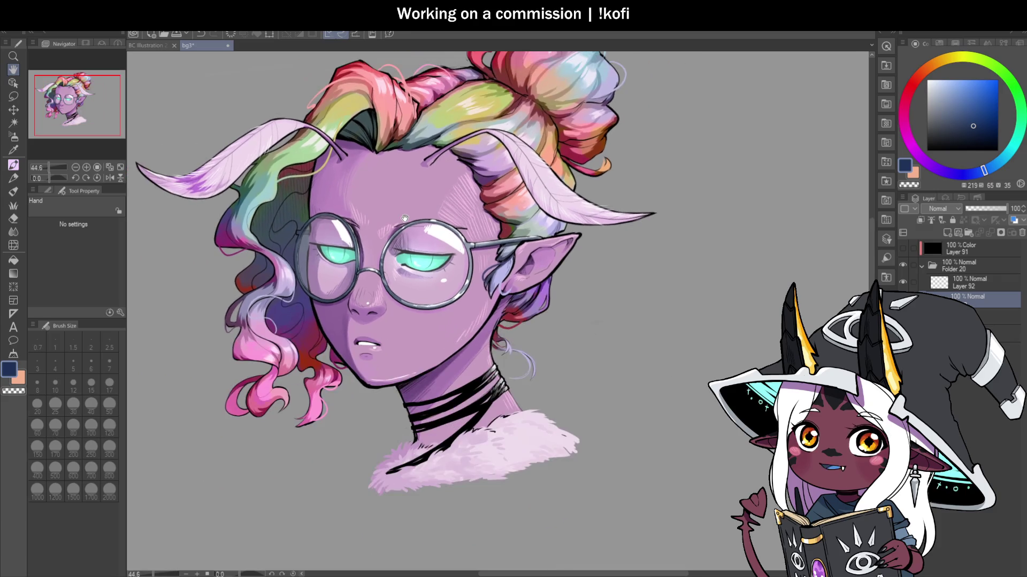
{"action": "scroll", "coordinate": [405, 219], "scroll_direction": "down", "scroll_amount": 1}
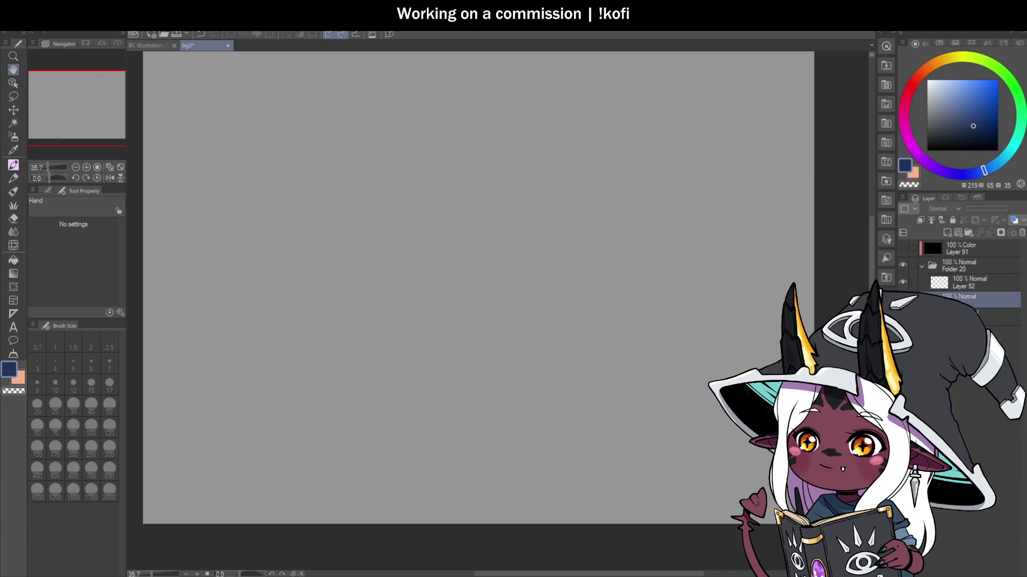
{"action": "left_click", "coordinate": [954, 286]}
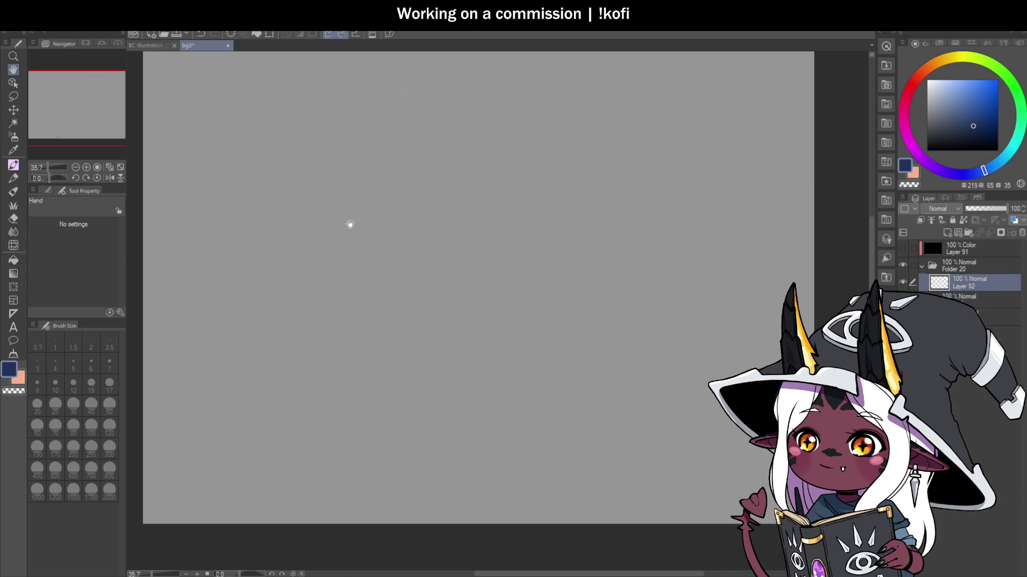
Step: Set the brush size to 17 and redraw the head ellipse, mirroring the view to check it
{"action": "left_click", "coordinate": [47, 190]}
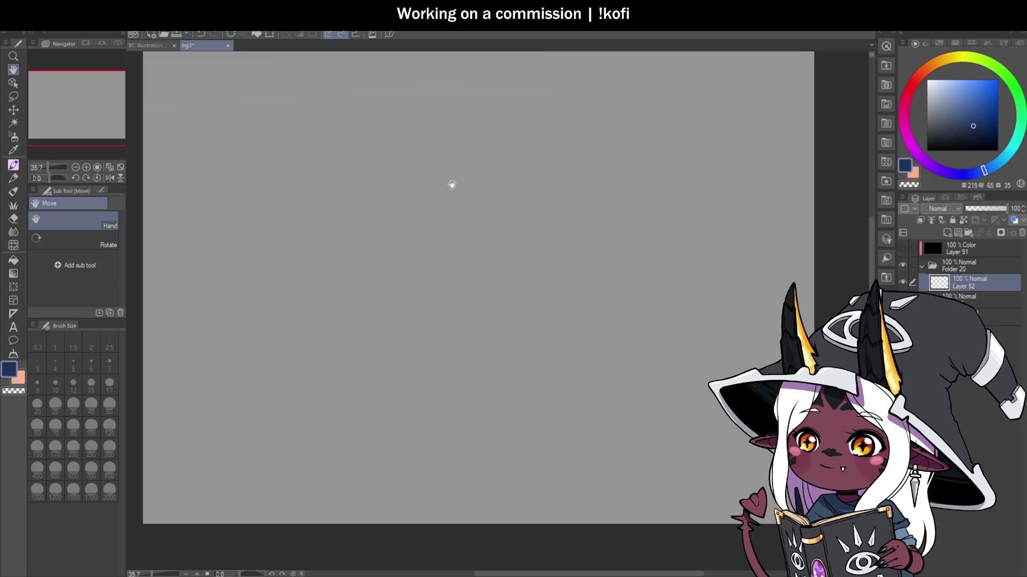
{"action": "key", "text": "b"}
{"action": "left_click_drag", "start_coordinate": [417, 134], "coordinate": [601, 190]}
{"action": "key", "text": "ctrl+z"}
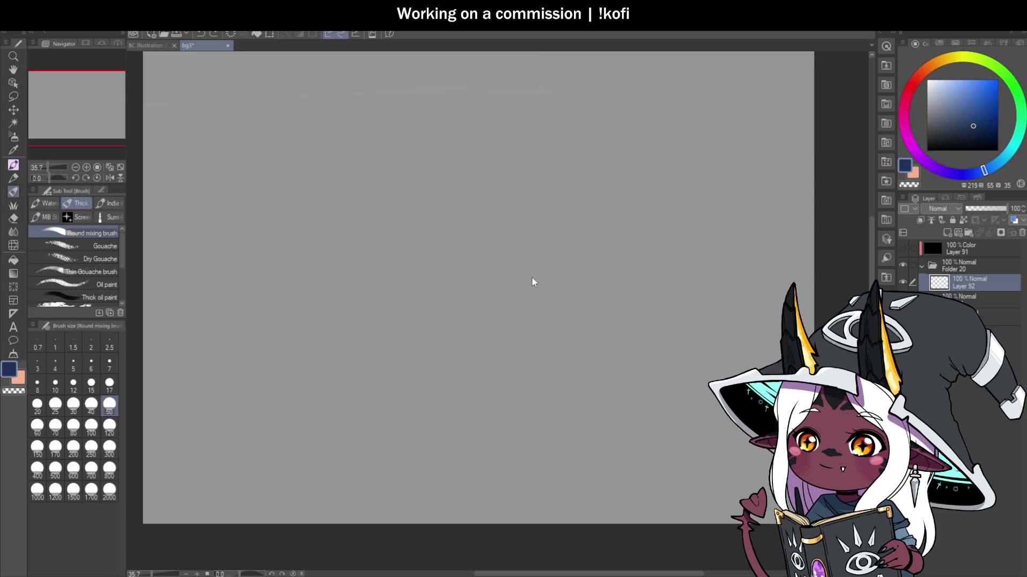
{"action": "left_click", "coordinate": [110, 383]}
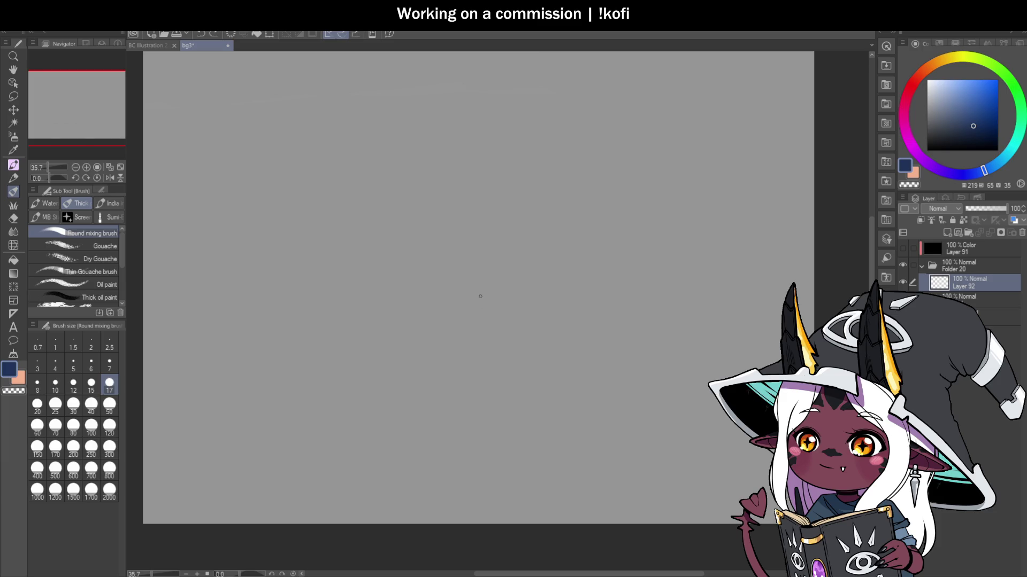
{"action": "scroll", "coordinate": [430, 297], "scroll_direction": "down", "scroll_amount": 1}
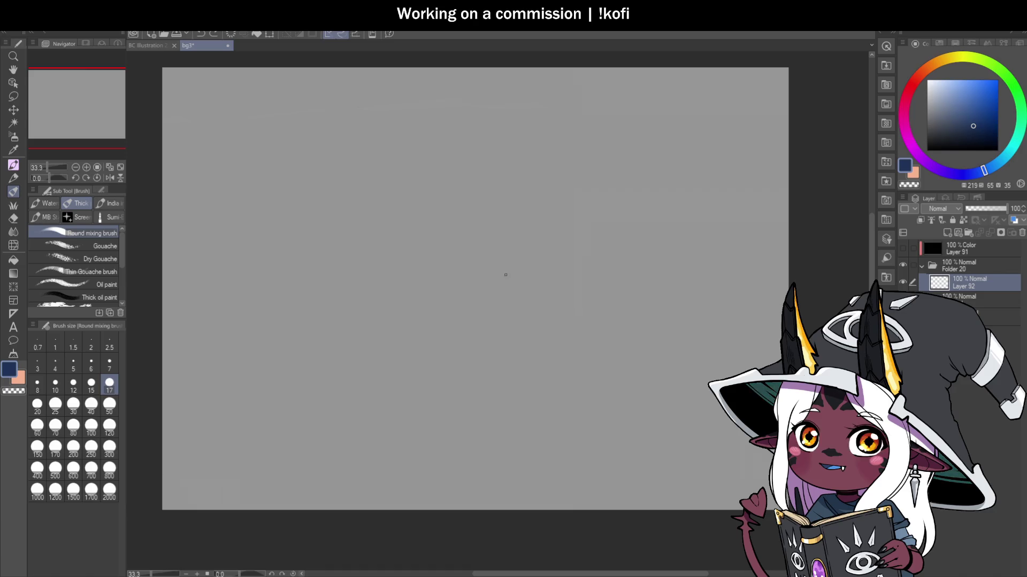
{"action": "mouse_move", "coordinate": [409, 294]}
{"action": "left_mouse_down"}
{"action": "mouse_move", "coordinate": [568, 229]}
{"action": "mouse_move", "coordinate": [367, 256]}
{"action": "left_mouse_up"}
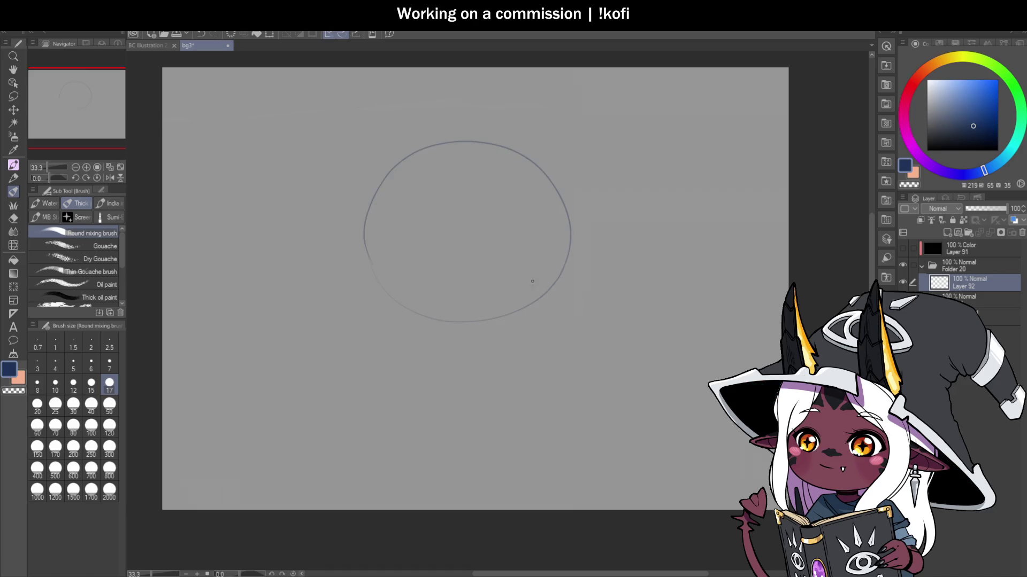
{"action": "key", "text": "ctrl+z"}
{"action": "key", "text": "ctrl+z"}
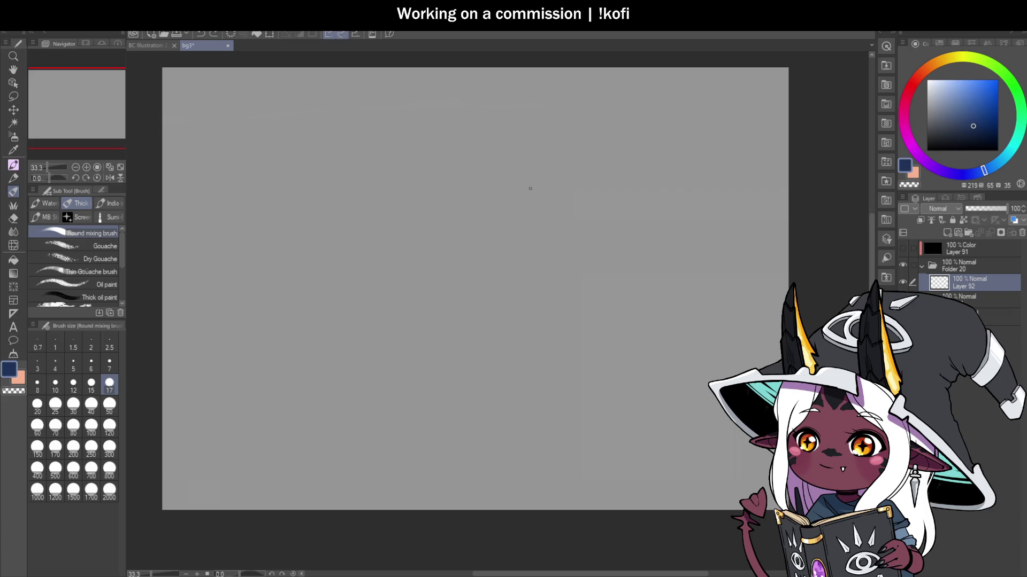
{"action": "mouse_move", "coordinate": [475, 316]}
{"action": "left_mouse_down"}
{"action": "mouse_move", "coordinate": [377, 199]}
{"action": "mouse_move", "coordinate": [508, 320]}
{"action": "left_mouse_up"}
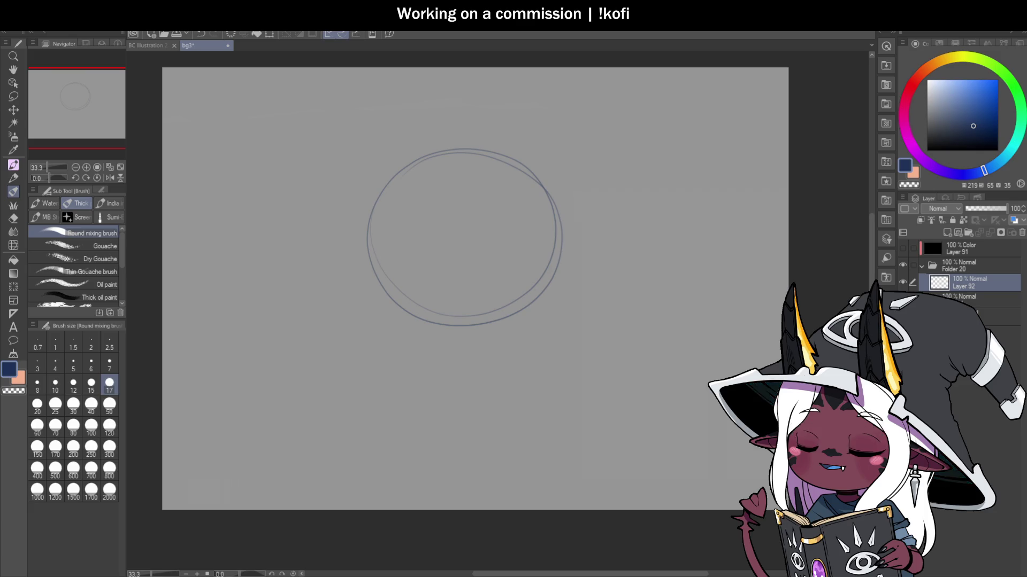
{"action": "key", "text": "h"}
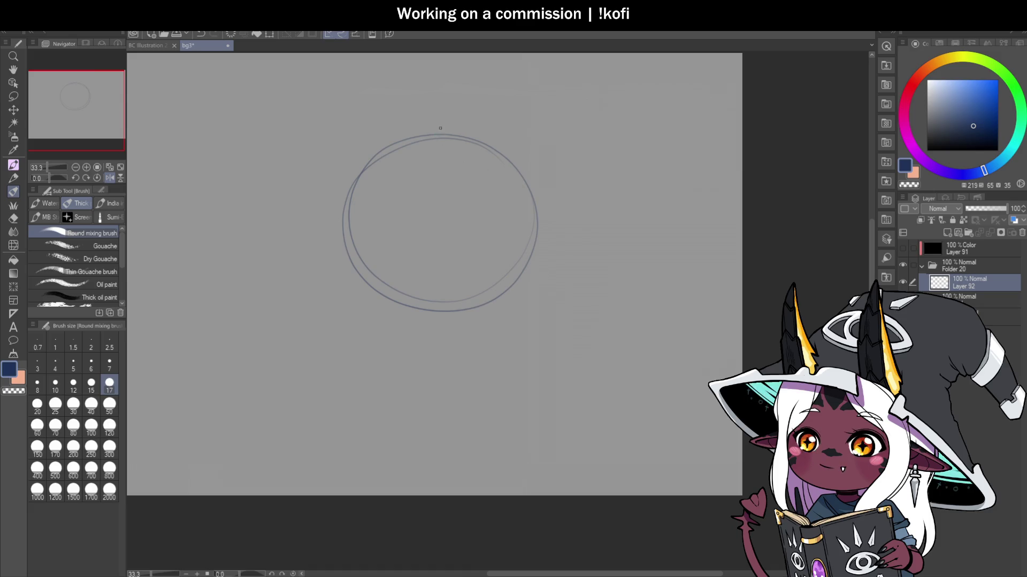
Step: Draw a curved vertical centre line down through the head circle
{"action": "mouse_move", "coordinate": [466, 182]}
{"action": "left_mouse_down"}
{"action": "mouse_move", "coordinate": [464, 261]}
{"action": "mouse_move", "coordinate": [446, 331]}
{"action": "left_mouse_up"}
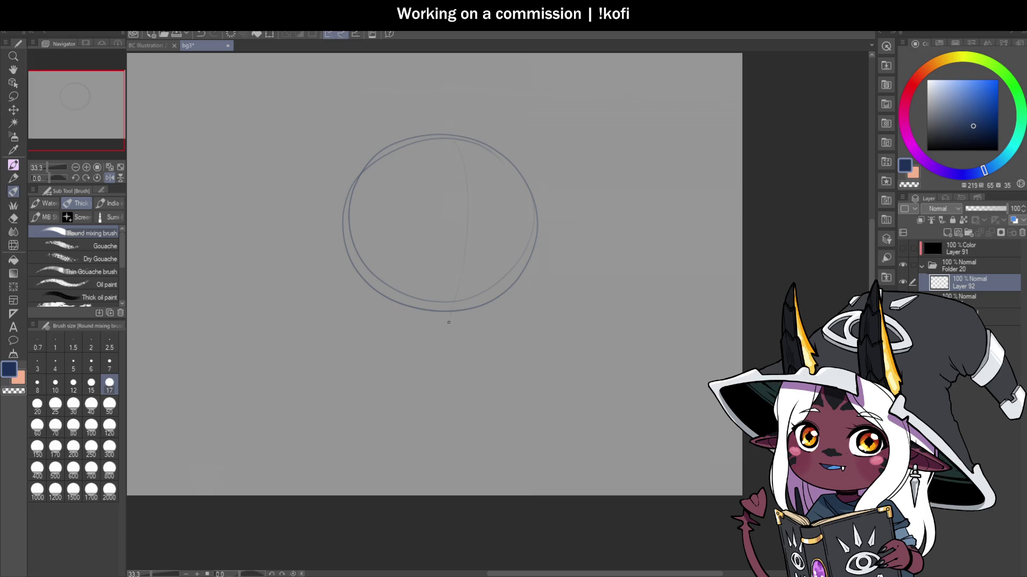
{"action": "key", "text": "ctrl+z"}
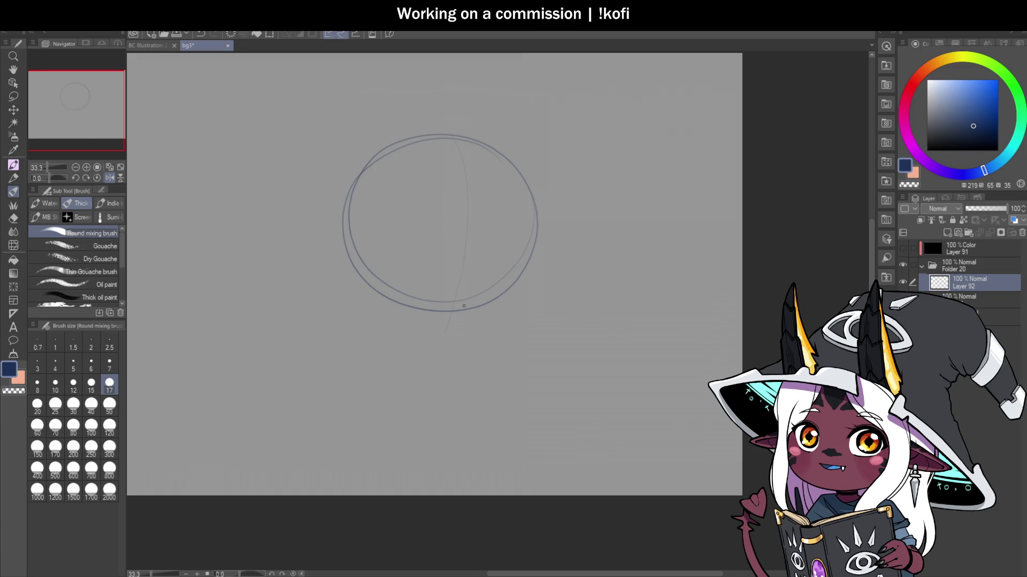
{"action": "key", "text": "ctrl+z"}
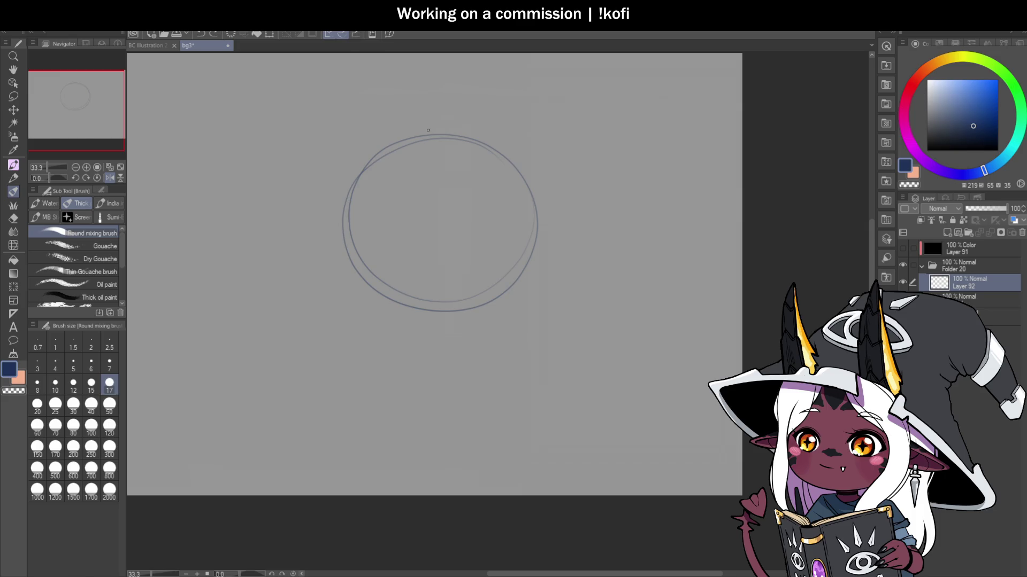
{"action": "left_click_drag", "start_coordinate": [427, 131], "coordinate": [409, 296]}
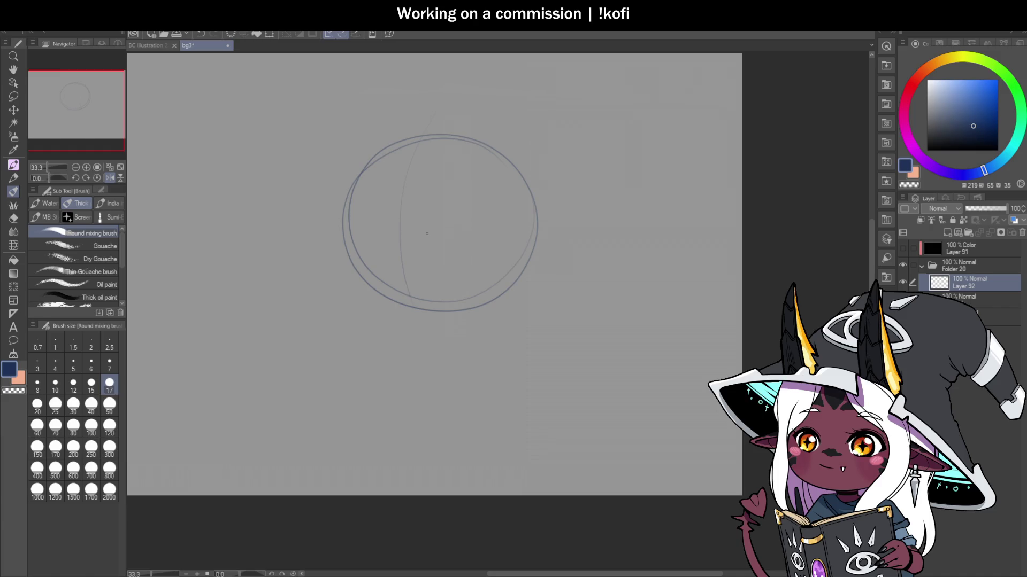
{"action": "left_click_drag", "start_coordinate": [437, 108], "coordinate": [424, 333]}
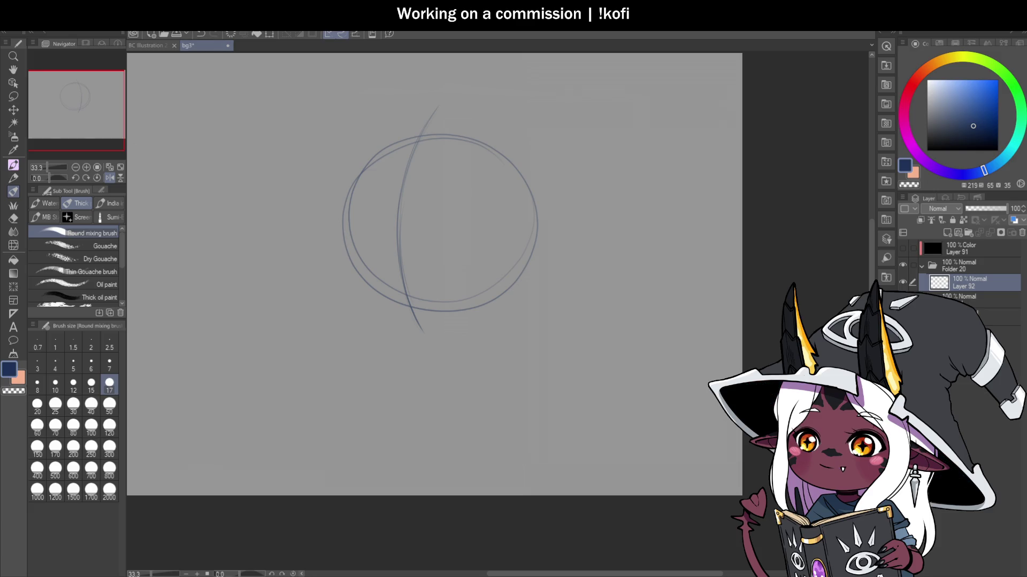
Step: Draw a darker, longer horizontal guide line across the head circle
{"action": "left_click_drag", "start_coordinate": [326, 213], "coordinate": [534, 231]}
{"action": "key", "text": "ctrl+z"}
{"action": "key", "text": "ctrl+y"}
{"action": "key", "text": "ctrl+z"}
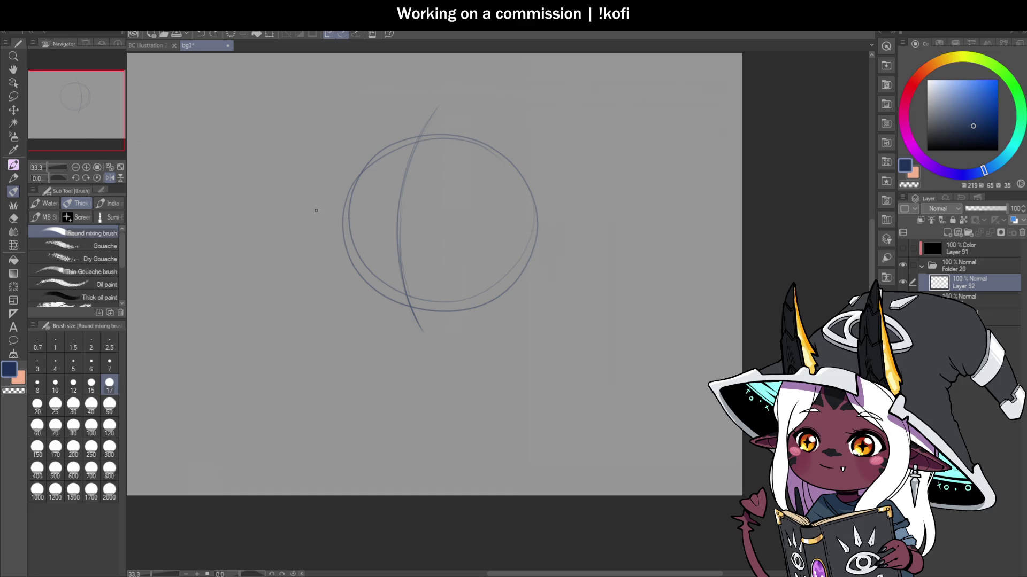
{"action": "left_click_drag", "start_coordinate": [316, 212], "coordinate": [558, 231]}
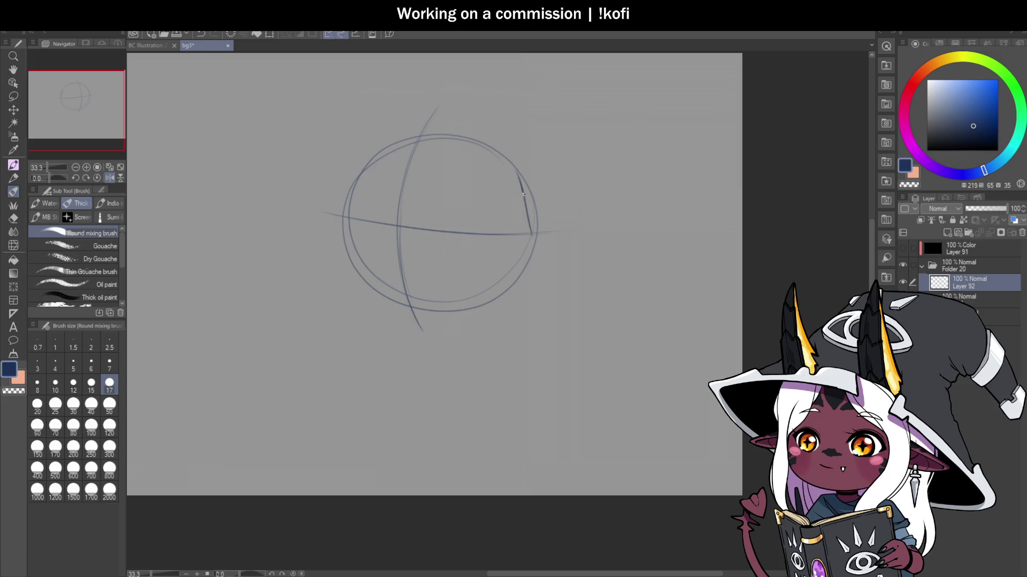
Step: Draw a dark outline stroke down the circle's right and lower-right edge
{"action": "mouse_move", "coordinate": [518, 172]}
{"action": "left_mouse_down"}
{"action": "mouse_move", "coordinate": [533, 260]}
{"action": "mouse_move", "coordinate": [463, 310]}
{"action": "left_mouse_up"}
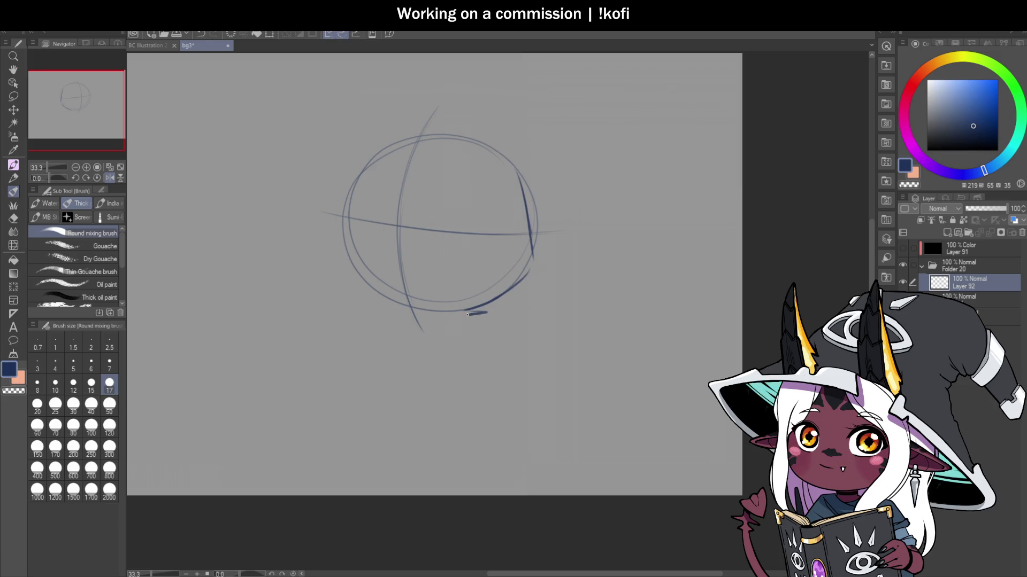
{"action": "key", "text": "ctrl+z"}
{"action": "key", "text": "ctrl+z"}
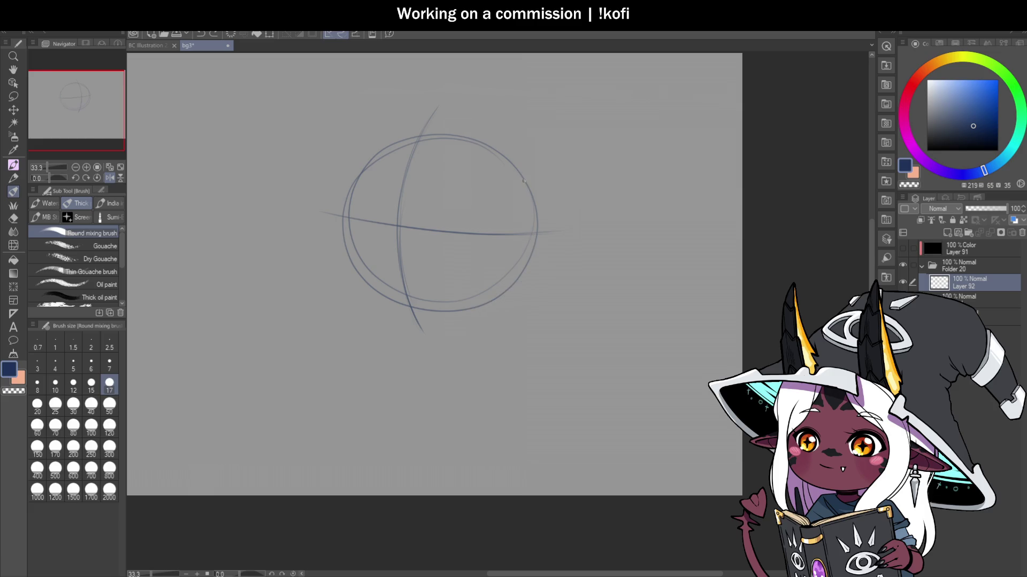
{"action": "left_click_drag", "start_coordinate": [523, 181], "coordinate": [530, 260]}
{"action": "key", "text": "ctrl+z"}
{"action": "mouse_move", "coordinate": [522, 182]}
{"action": "left_mouse_down"}
{"action": "mouse_move", "coordinate": [523, 292]}
{"action": "mouse_move", "coordinate": [433, 314]}
{"action": "left_mouse_up"}
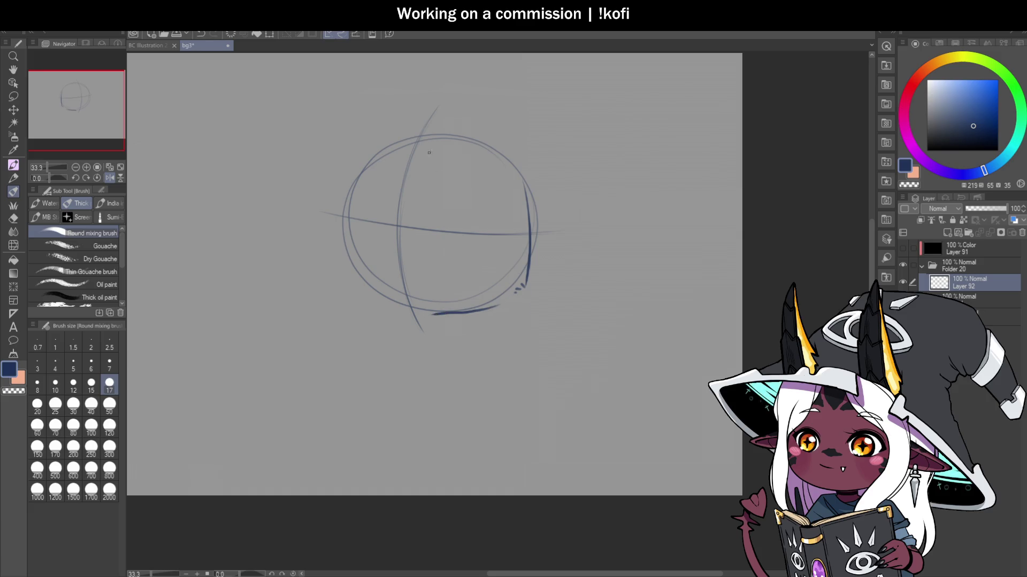
Step: Darken the circle's left edge, lower-left jaw curve and upper-left edge
{"action": "left_click_drag", "start_coordinate": [360, 167], "coordinate": [333, 257]}
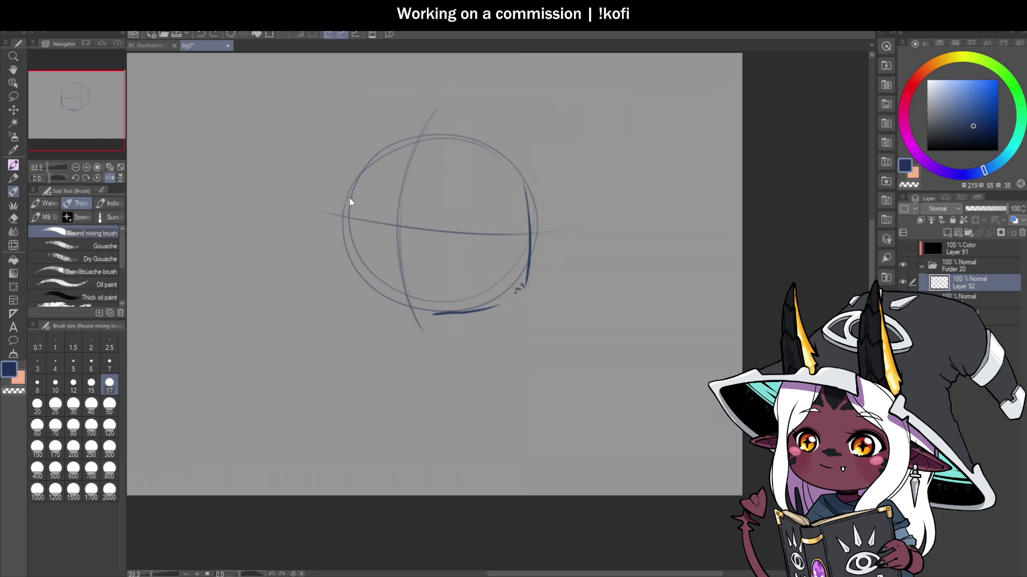
{"action": "mouse_move", "coordinate": [361, 174]}
{"action": "left_mouse_down"}
{"action": "mouse_move", "coordinate": [351, 245]}
{"action": "mouse_move", "coordinate": [350, 231]}
{"action": "left_mouse_up"}
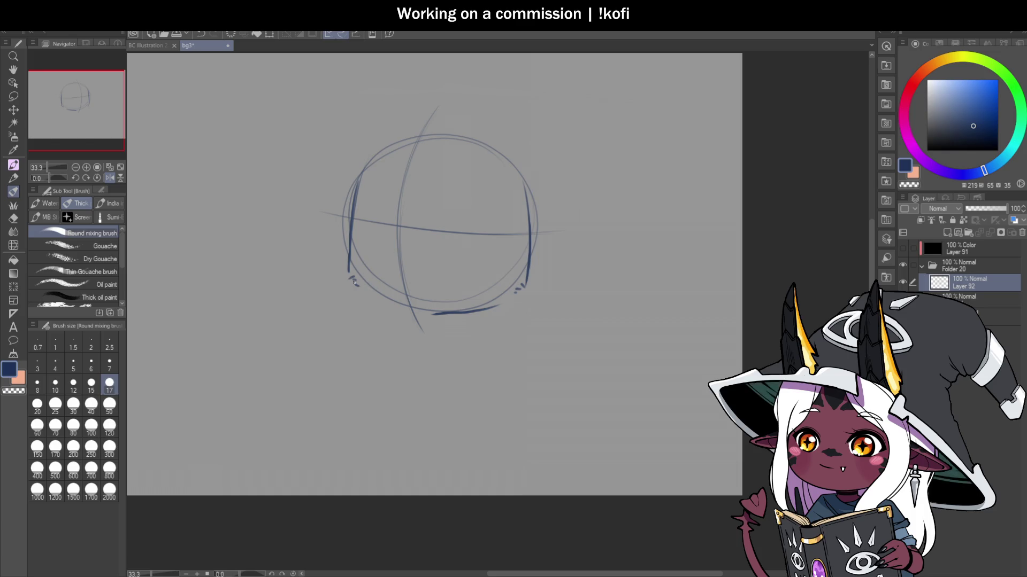
{"action": "left_click_drag", "start_coordinate": [355, 284], "coordinate": [404, 311]}
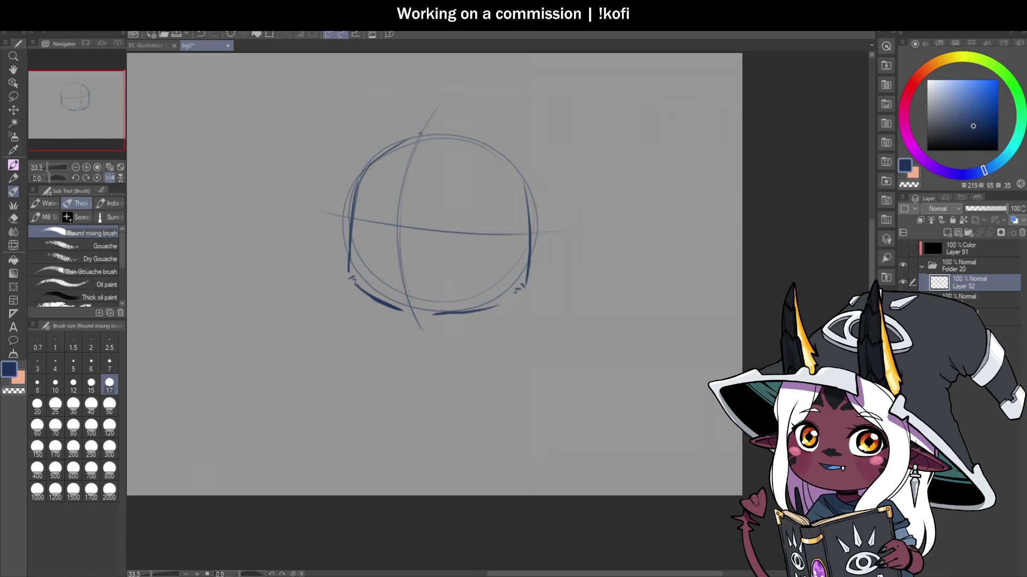
{"action": "mouse_move", "coordinate": [365, 163]}
{"action": "left_mouse_down"}
{"action": "mouse_move", "coordinate": [419, 138]}
{"action": "mouse_move", "coordinate": [484, 153]}
{"action": "mouse_move", "coordinate": [517, 187]}
{"action": "left_mouse_up"}
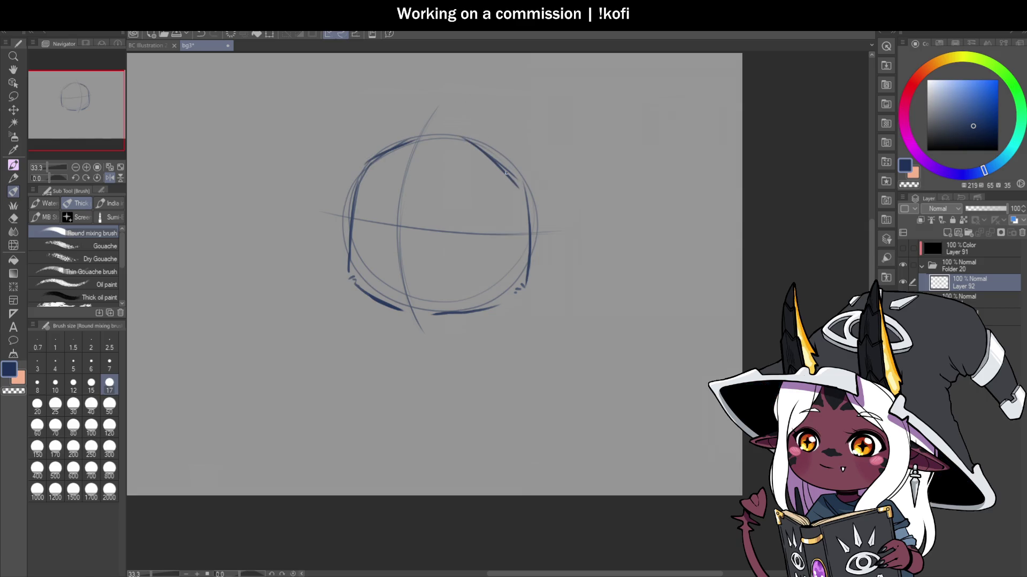
{"action": "scroll", "coordinate": [510, 219], "scroll_direction": "down", "scroll_amount": 1}
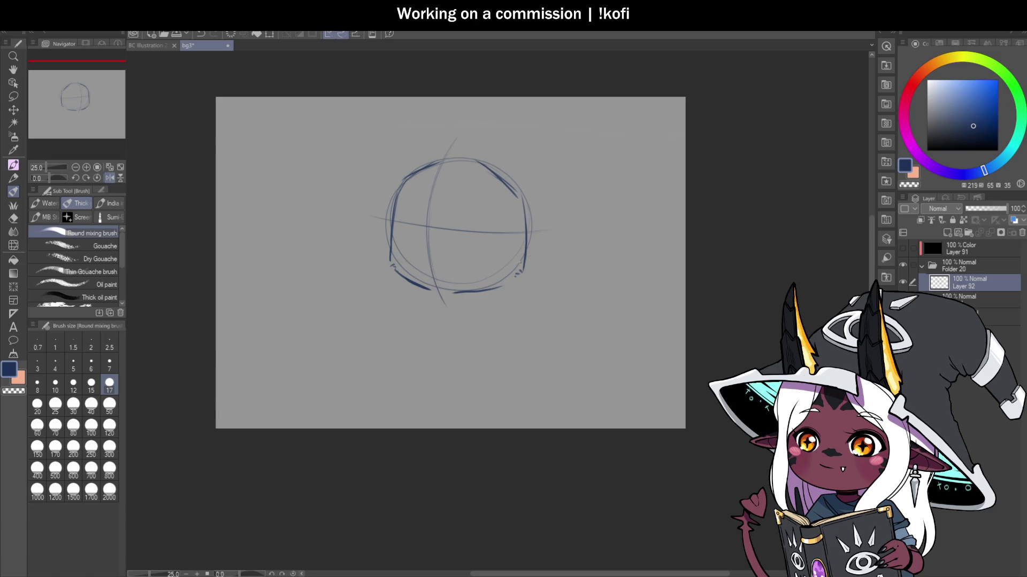
Step: Redraw the vertical centre guide so it runs down below the circle
{"action": "scroll", "coordinate": [482, 229], "scroll_direction": "up", "scroll_amount": 1}
{"action": "left_click_drag", "start_coordinate": [407, 203], "coordinate": [412, 296]}
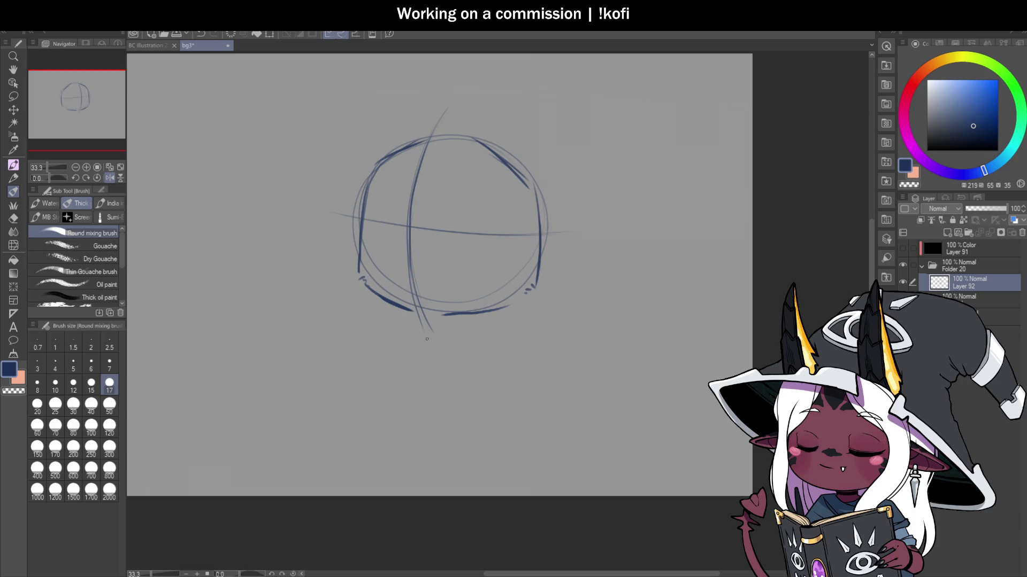
{"action": "key", "text": "ctrl+z"}
{"action": "left_click_drag", "start_coordinate": [427, 144], "coordinate": [414, 289]}
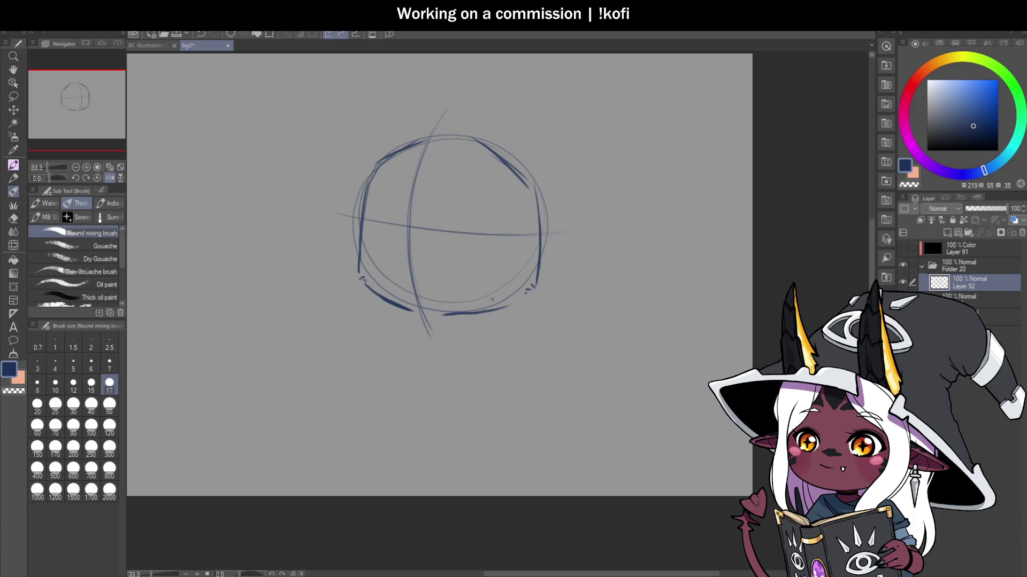
{"action": "scroll", "coordinate": [497, 303], "scroll_direction": "up", "scroll_amount": 1}
Step: Extend the bottom outline stroke to the right
{"action": "left_click_drag", "start_coordinate": [494, 308], "coordinate": [524, 299]}
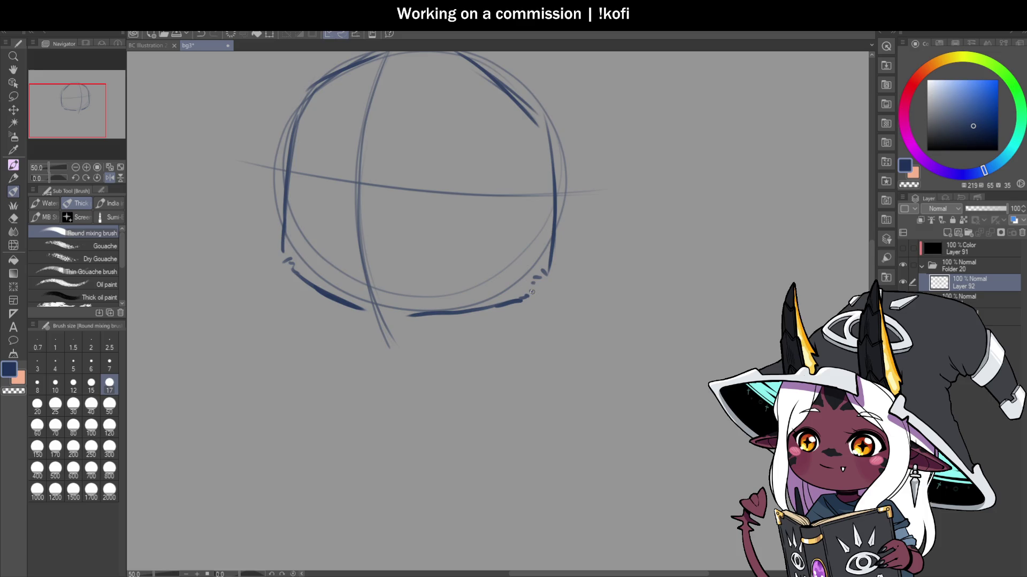
{"action": "scroll", "coordinate": [532, 291], "scroll_direction": "down", "scroll_amount": 2}
{"action": "scroll", "coordinate": [505, 273], "scroll_direction": "up", "scroll_amount": 1}
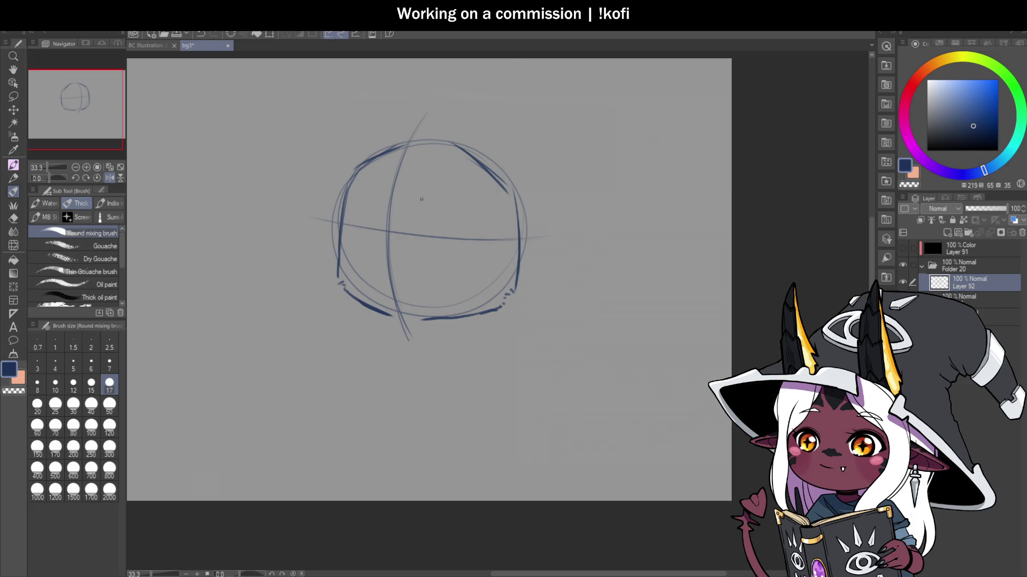
{"action": "scroll", "coordinate": [556, 225], "scroll_direction": "down", "scroll_amount": 3}
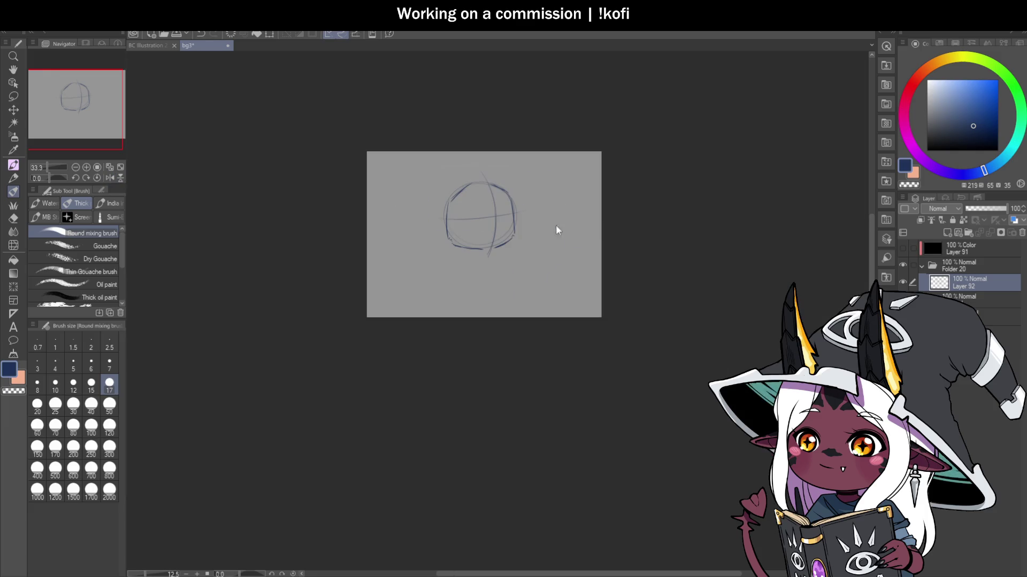
{"action": "scroll", "coordinate": [531, 244], "scroll_direction": "up", "scroll_amount": 3}
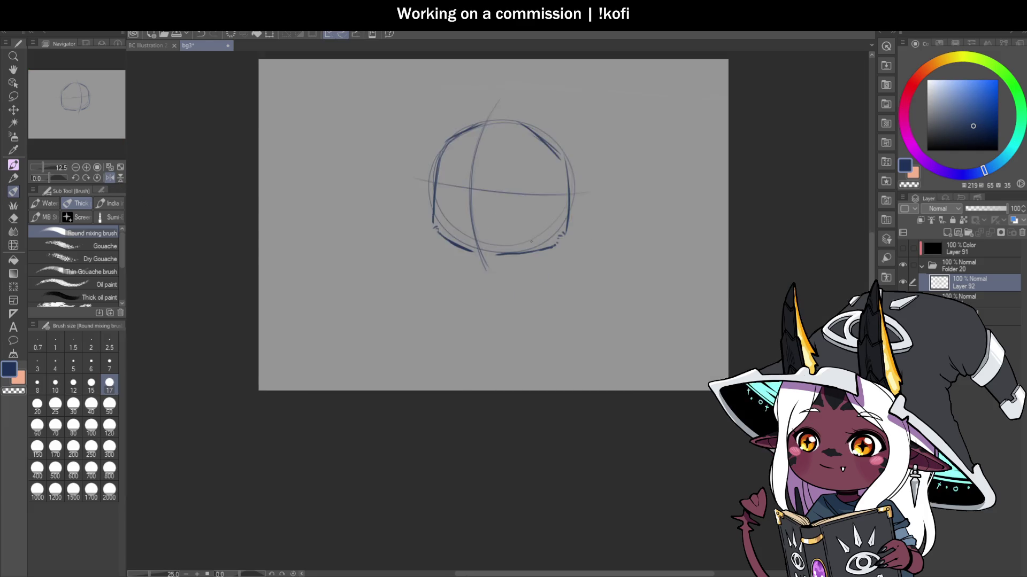
{"action": "scroll", "coordinate": [483, 267], "scroll_direction": "up", "scroll_amount": 1}
Step: Thicken the lower-left outline stroke, removing stray short strokes below the circle
{"action": "left_click_drag", "start_coordinate": [457, 247], "coordinate": [433, 247]}
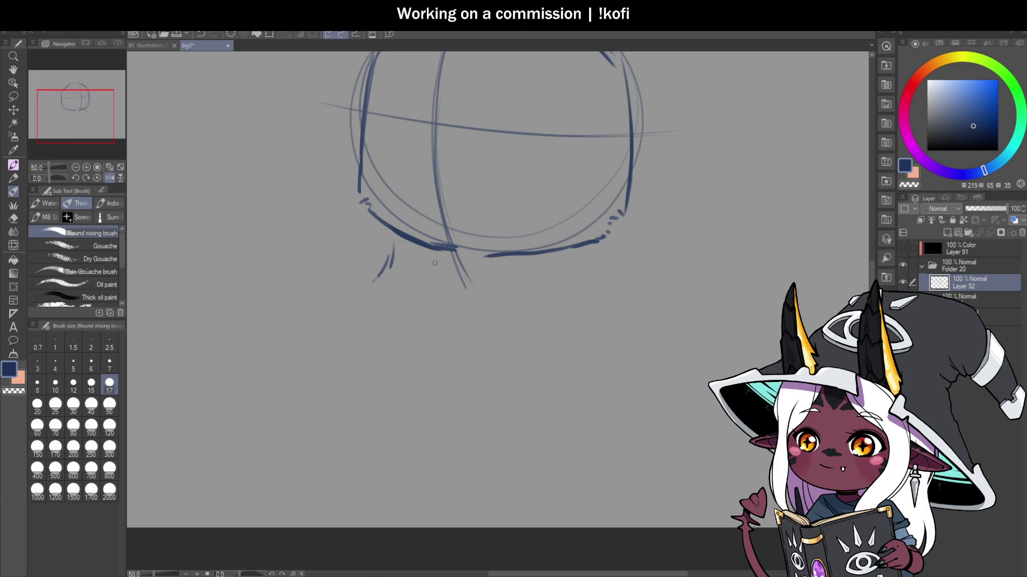
{"action": "key", "text": "ctrl+z"}
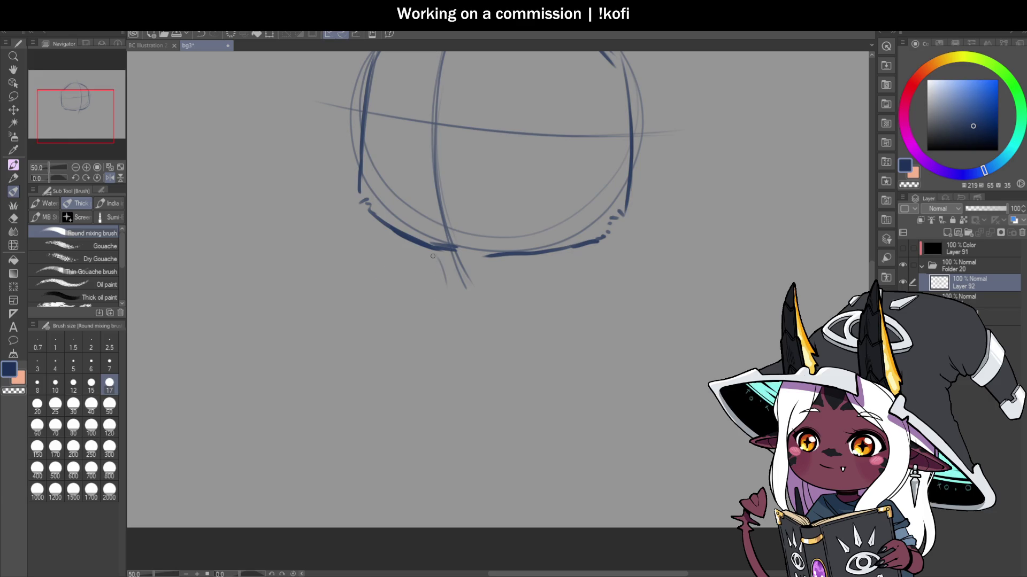
{"action": "left_click_drag", "start_coordinate": [432, 256], "coordinate": [431, 291]}
{"action": "key", "text": "ctrl+z"}
{"action": "scroll", "coordinate": [508, 257], "scroll_direction": "down", "scroll_amount": 2}
{"action": "scroll", "coordinate": [507, 257], "scroll_direction": "up", "scroll_amount": 1}
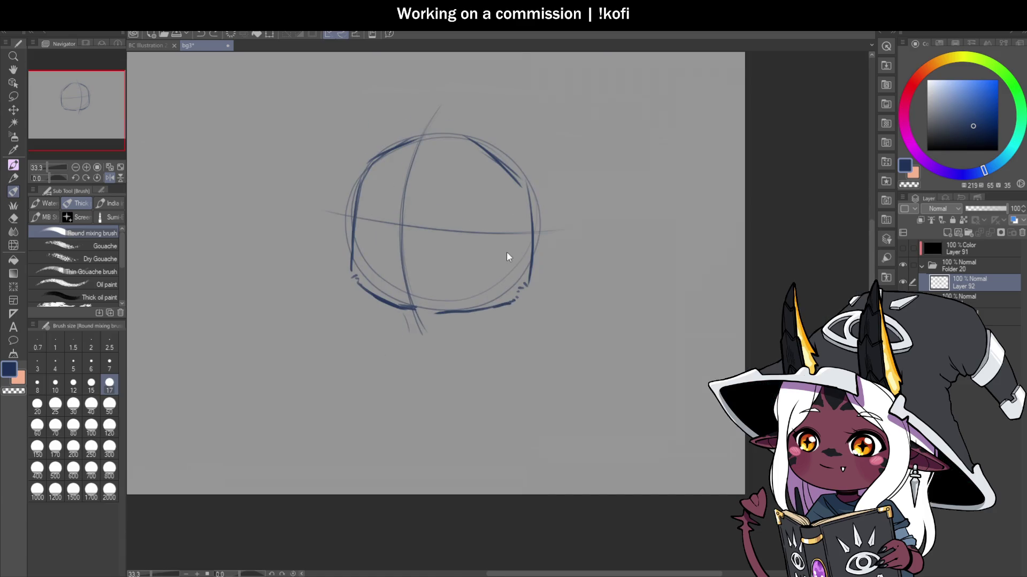
{"action": "scroll", "coordinate": [424, 312], "scroll_direction": "up", "scroll_amount": 1}
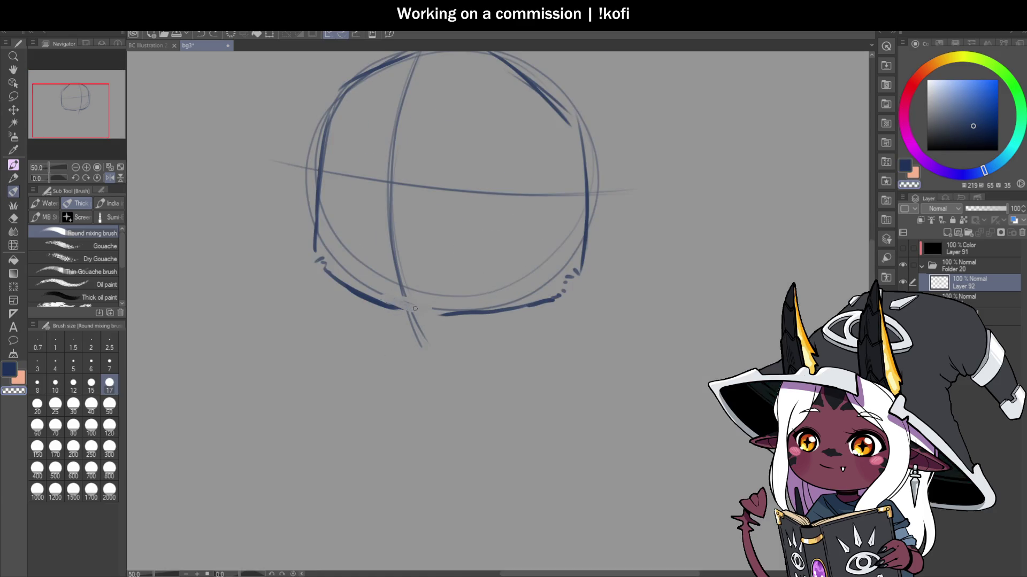
Step: Fill the gap in the bottom outline and remove a stray upper-right diagonal stroke
{"action": "left_click_drag", "start_coordinate": [393, 307], "coordinate": [423, 318]}
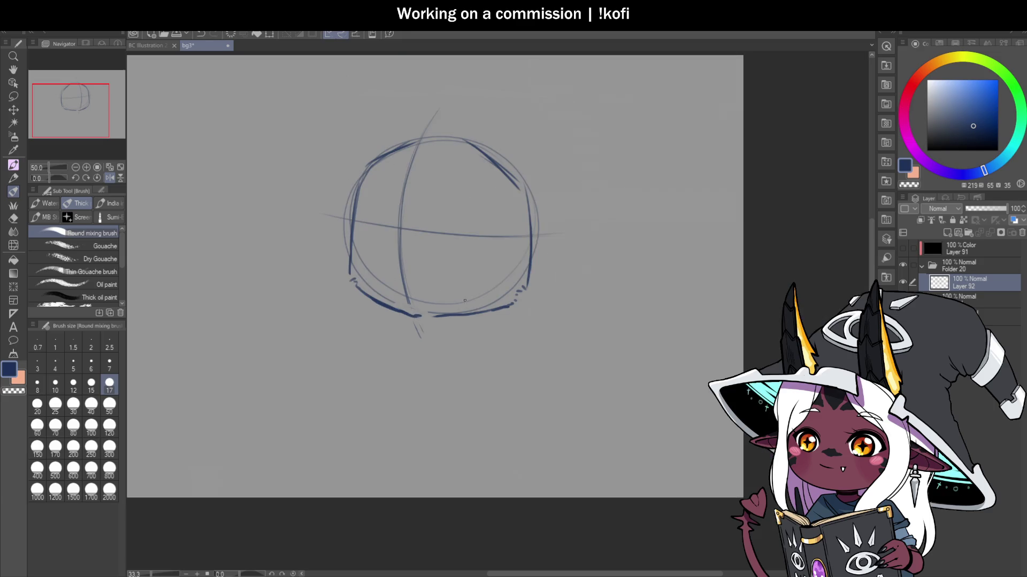
{"action": "scroll", "coordinate": [424, 320], "scroll_direction": "down", "scroll_amount": 1}
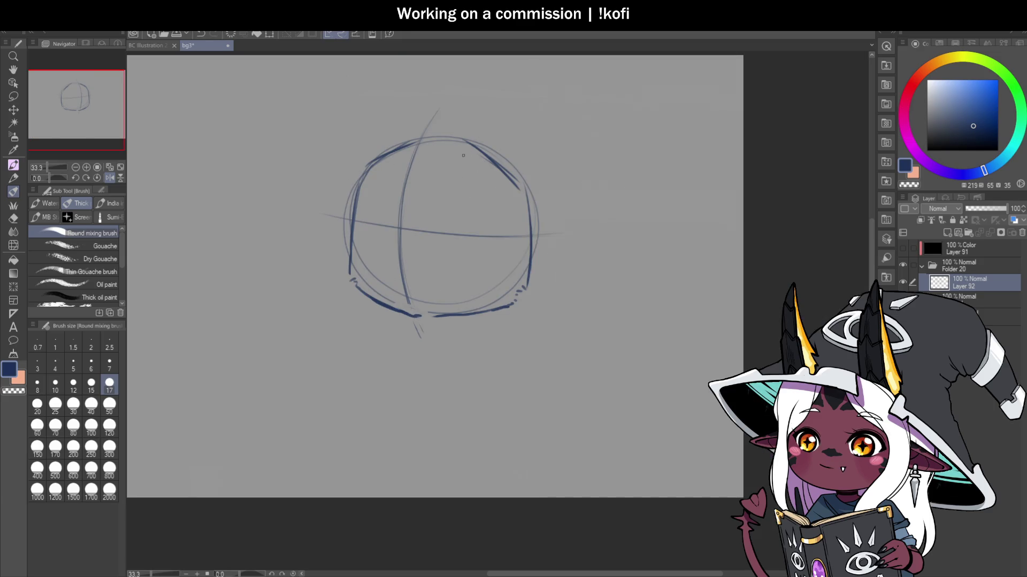
{"action": "key", "text": "ctrl+z"}
{"action": "key", "text": "ctrl+z"}
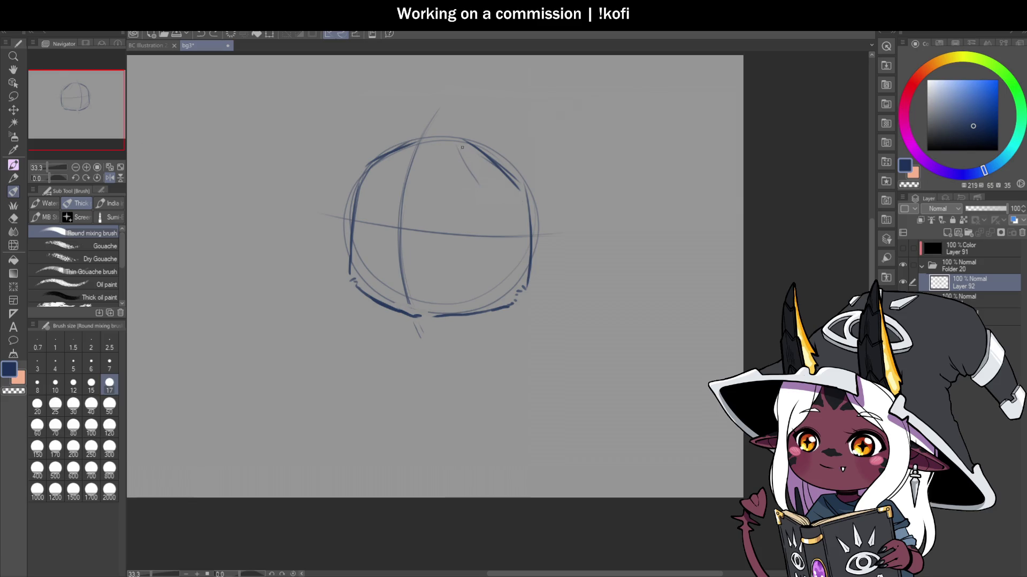
Step: Draw a darker hooked navy stroke forming a pointed shape inside the circle's upper right
{"action": "left_click_drag", "start_coordinate": [459, 147], "coordinate": [516, 202]}
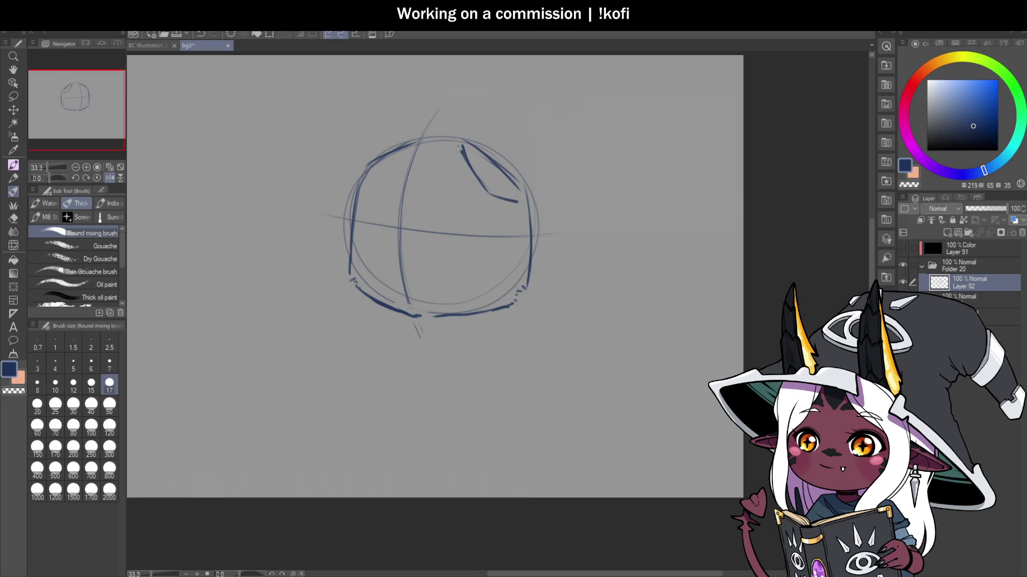
{"action": "left_click_drag", "start_coordinate": [481, 188], "coordinate": [460, 137]}
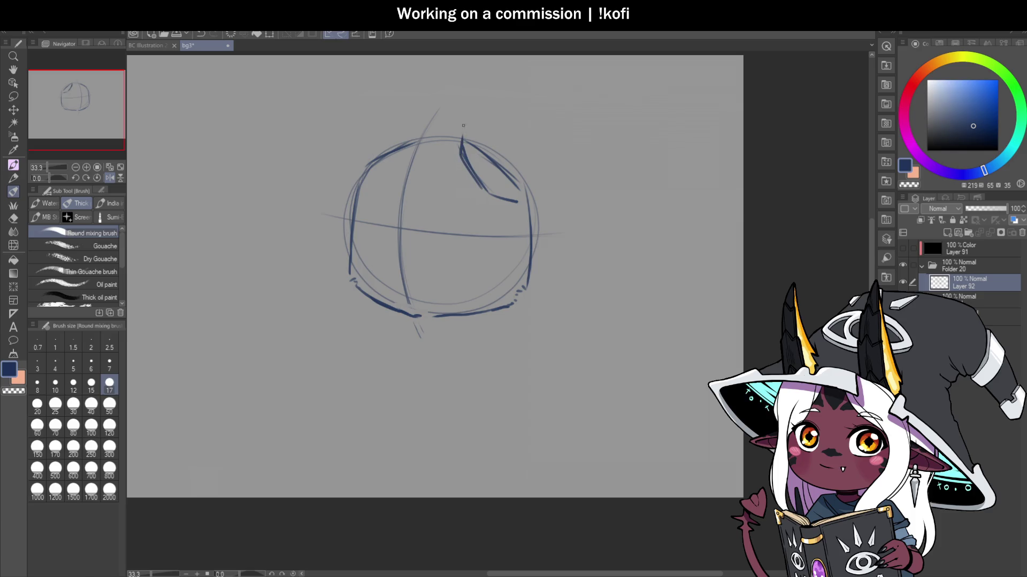
{"action": "scroll", "coordinate": [413, 311], "scroll_direction": "down", "scroll_amount": 1}
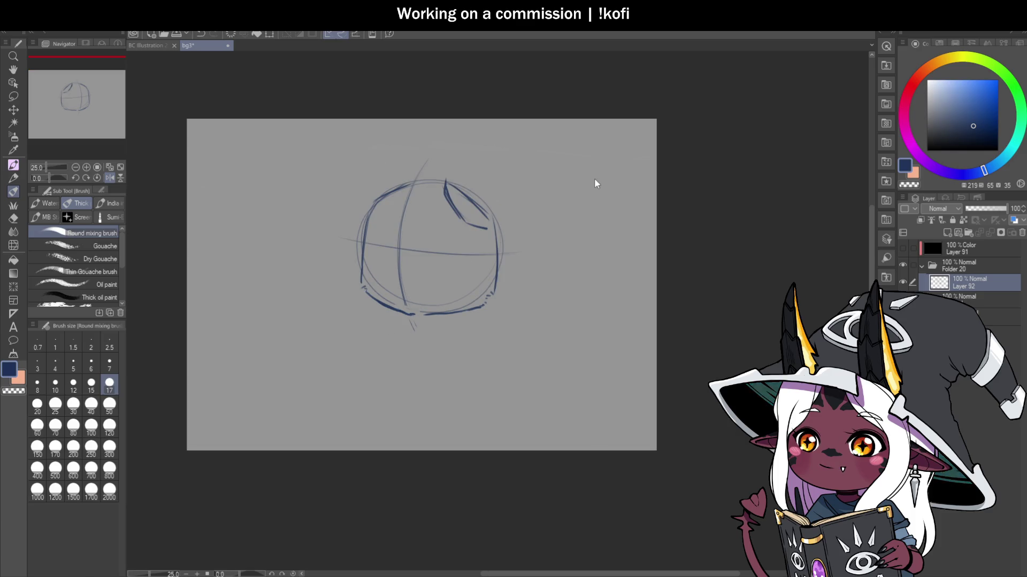
Step: Free-transform the whole sketch to shift it slightly left and down, then confirm
{"action": "key", "text": "ctrl+t"}
{"action": "left_click_drag", "start_coordinate": [481, 224], "coordinate": [468, 245]}
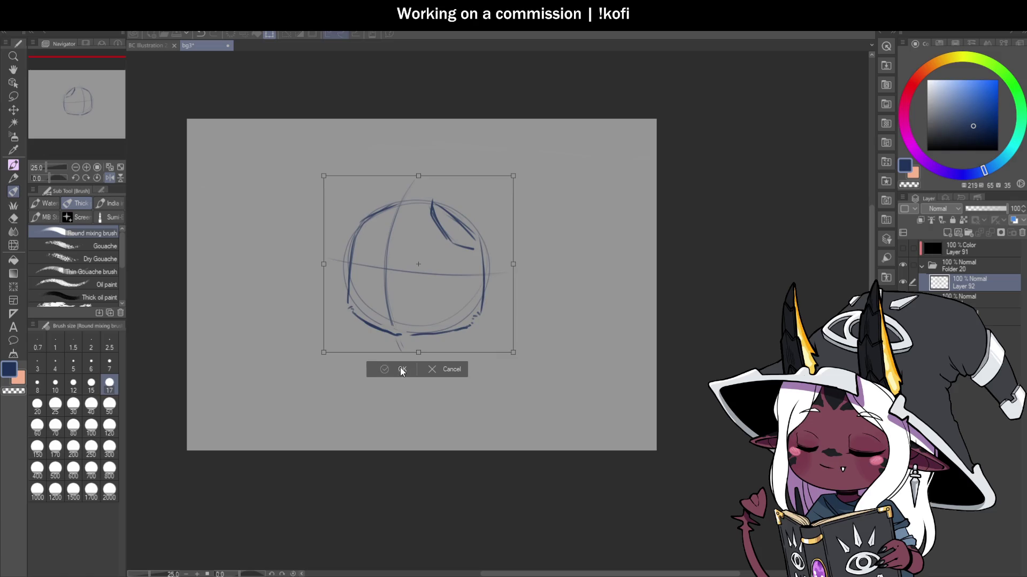
{"action": "left_click", "coordinate": [406, 369]}
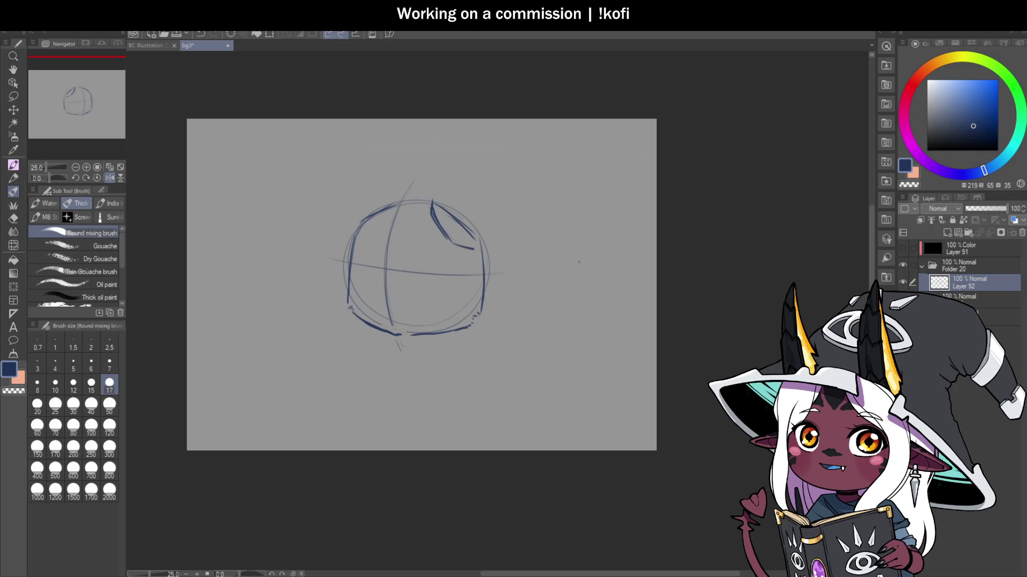